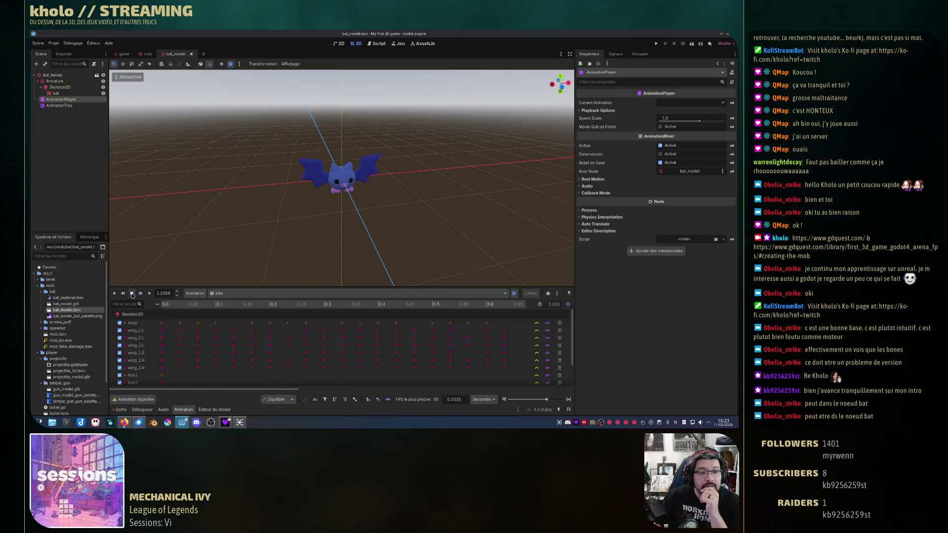
Play the Custom/Hurt animation, then show the AnimationTree graph with its Idle and Hurt nodes.
{"action": "scroll", "coordinate": [286, 364], "scroll_direction": "down", "scroll_amount": 2}
{"action": "scroll", "coordinate": [287, 363], "scroll_direction": "up", "scroll_amount": 2}
{"action": "scroll", "coordinate": [288, 358], "scroll_direction": "down", "scroll_amount": 5, "text": "ctrl"}
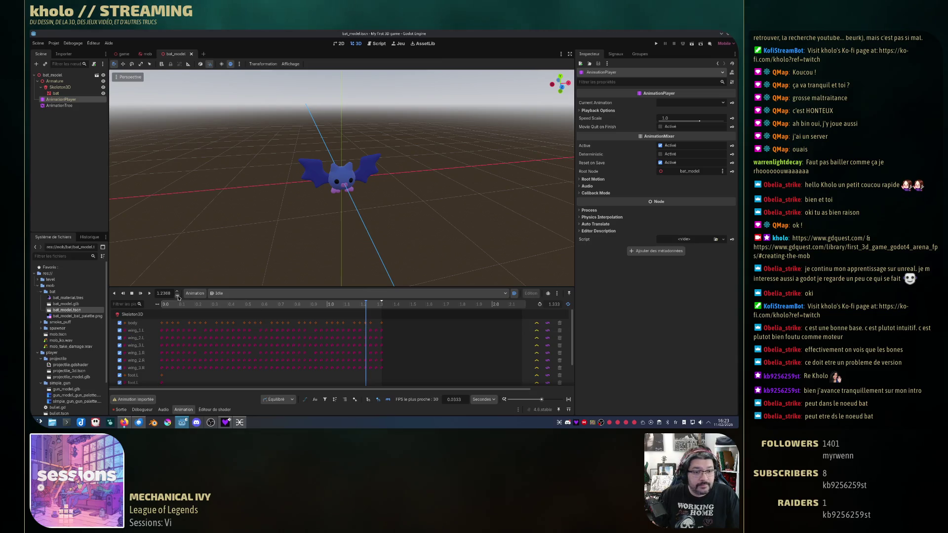
{"action": "left_click", "coordinate": [223, 294]}
{"action": "left_click", "coordinate": [235, 316]}
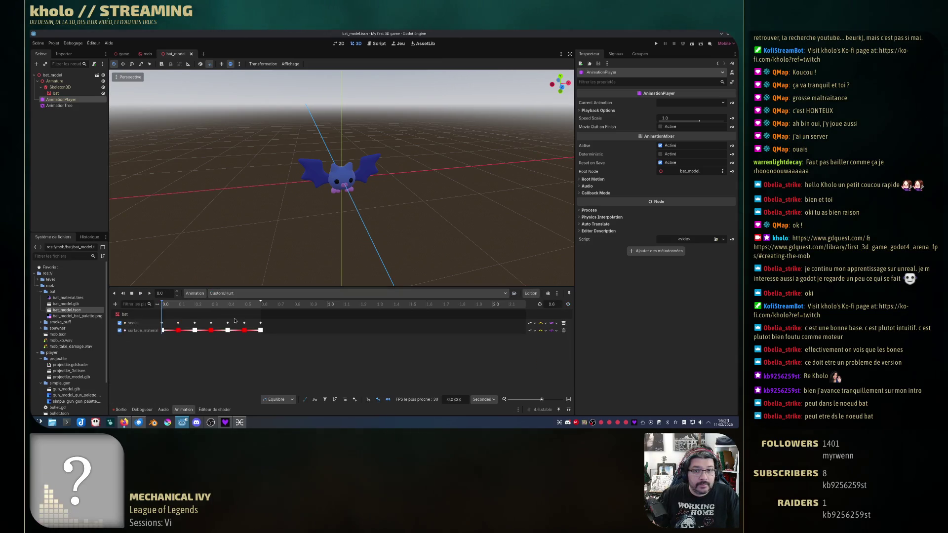
{"action": "left_click", "coordinate": [148, 294]}
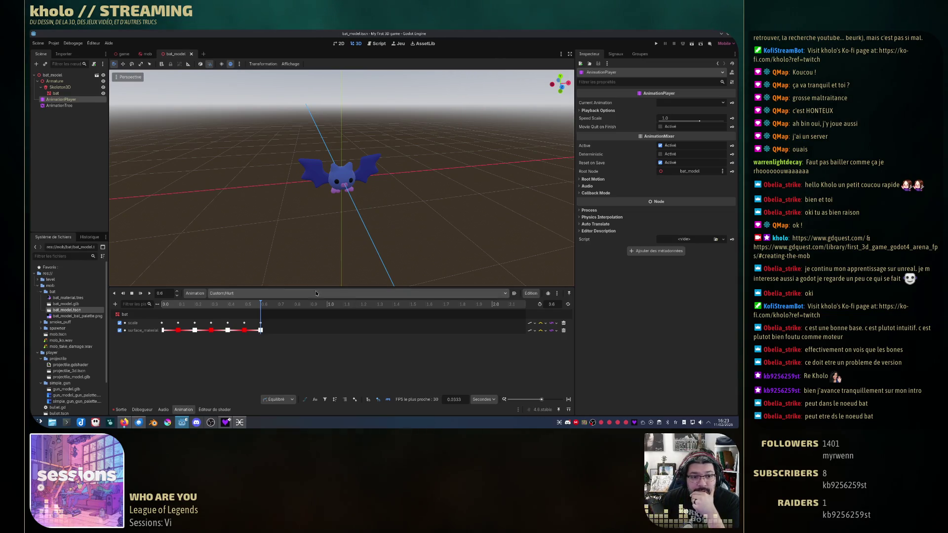
{"action": "left_click", "coordinate": [60, 105]}
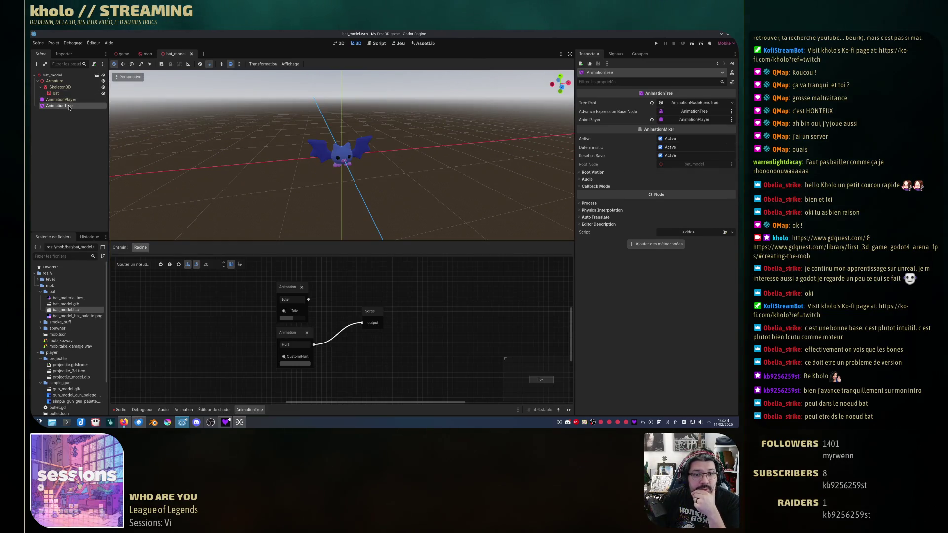
Unhook Hurt from the blend tree output and replay the Hurt animation.
{"action": "left_click_drag", "start_coordinate": [364, 325], "coordinate": [365, 325]}
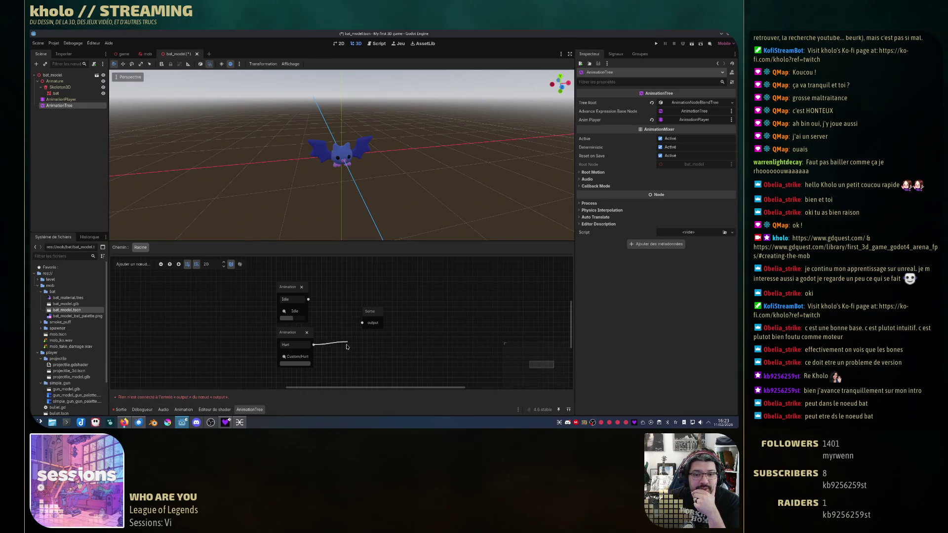
{"action": "left_click", "coordinate": [60, 99]}
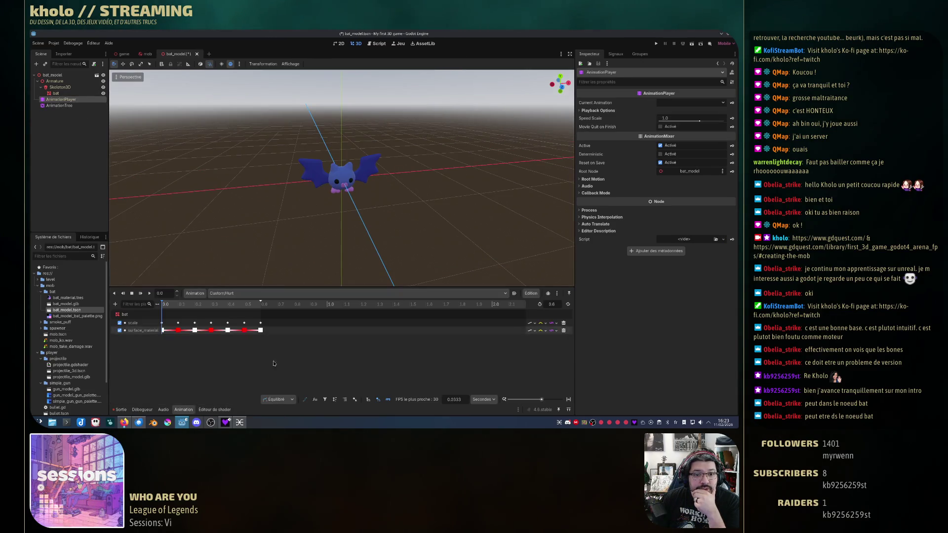
{"action": "left_click", "coordinate": [184, 410]}
{"action": "left_click", "coordinate": [184, 410]}
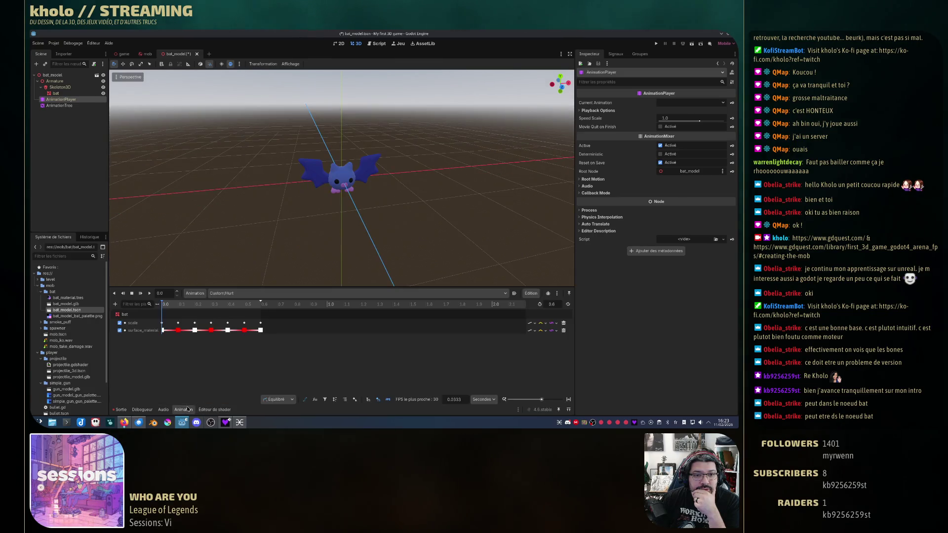
{"action": "left_click", "coordinate": [149, 293]}
Preview and pause the Idle animation, then pull a new link out of Hurt's output in the graph.
{"action": "left_click", "coordinate": [224, 293]}
{"action": "left_click", "coordinate": [229, 303]}
{"action": "left_click", "coordinate": [150, 294]}
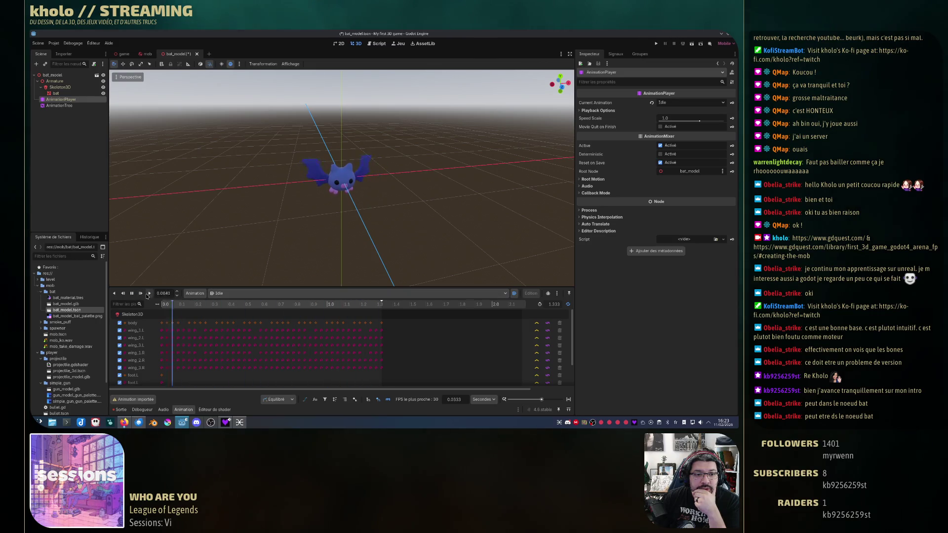
{"action": "left_click", "coordinate": [132, 294]}
{"action": "left_click", "coordinate": [67, 107]}
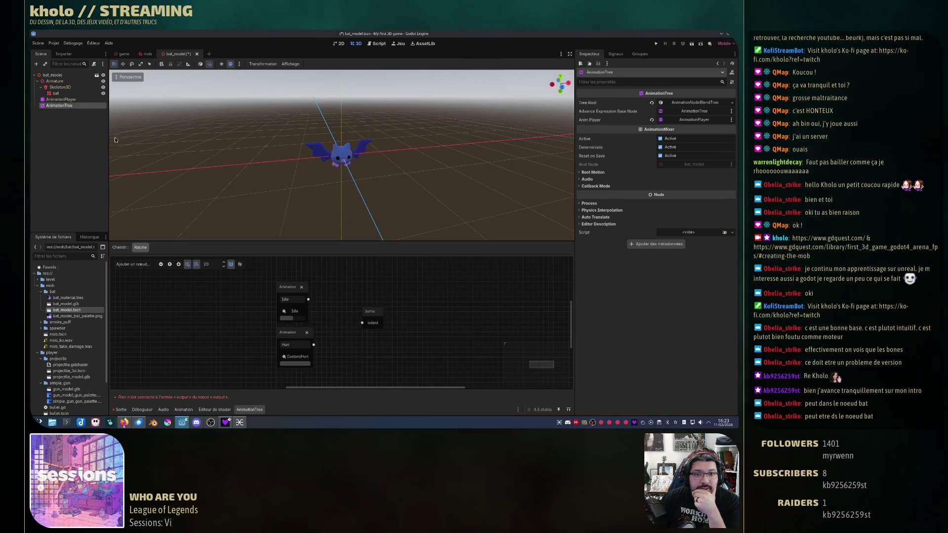
{"action": "mouse_move", "coordinate": [314, 345]}
{"action": "left_mouse_down"}
{"action": "mouse_move", "coordinate": [362, 323]}
{"action": "mouse_move", "coordinate": [348, 346]}
{"action": "left_mouse_up"}
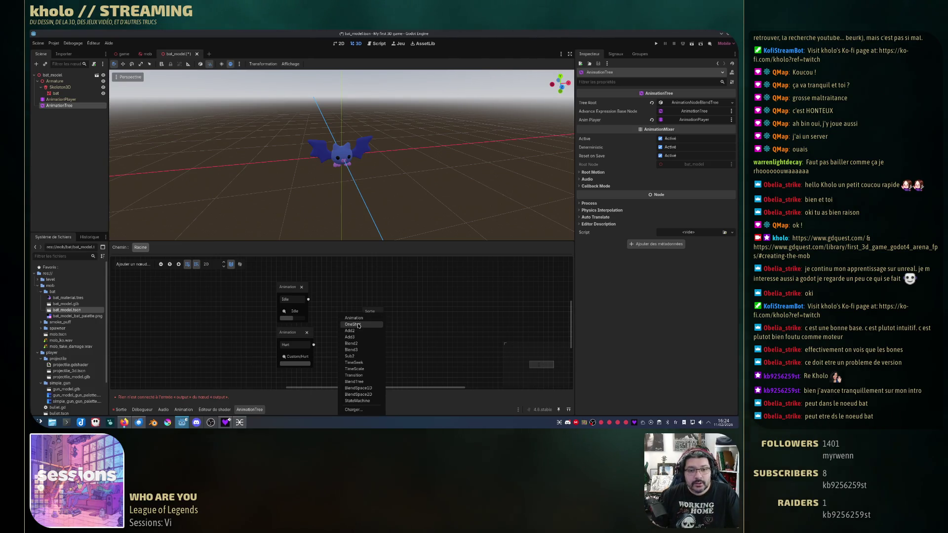
Add a OneShot node between Idle/Hurt and the output, and connect it to the output.
{"action": "left_click", "coordinate": [353, 324]}
{"action": "left_click_drag", "start_coordinate": [285, 331], "coordinate": [259, 336]}
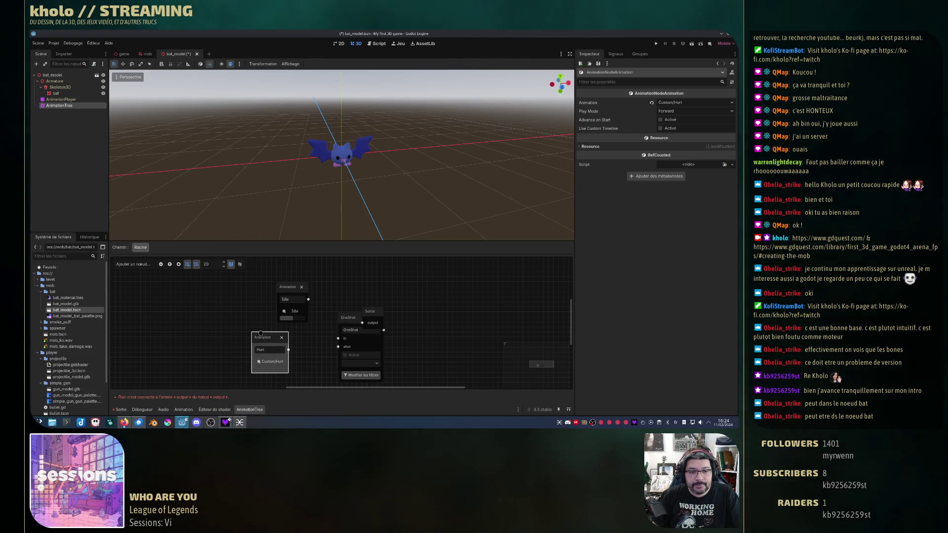
{"action": "left_click_drag", "start_coordinate": [287, 291], "coordinate": [257, 285]}
{"action": "mouse_move", "coordinate": [349, 322]}
{"action": "left_mouse_down"}
{"action": "mouse_move", "coordinate": [308, 301]}
{"action": "mouse_move", "coordinate": [294, 336]}
{"action": "mouse_move", "coordinate": [297, 327]}
{"action": "mouse_move", "coordinate": [362, 323]}
{"action": "left_mouse_up"}
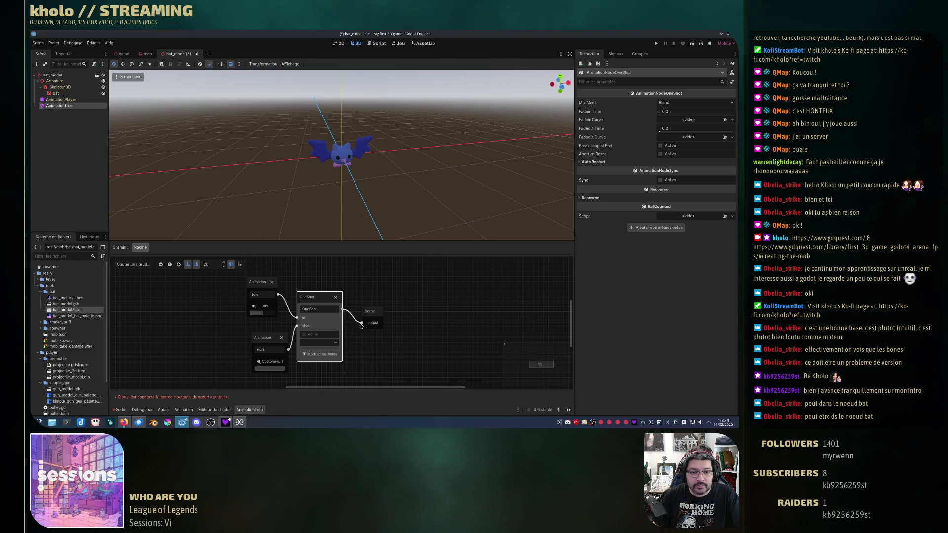
{"action": "left_click_drag", "start_coordinate": [269, 343], "coordinate": [265, 344]}
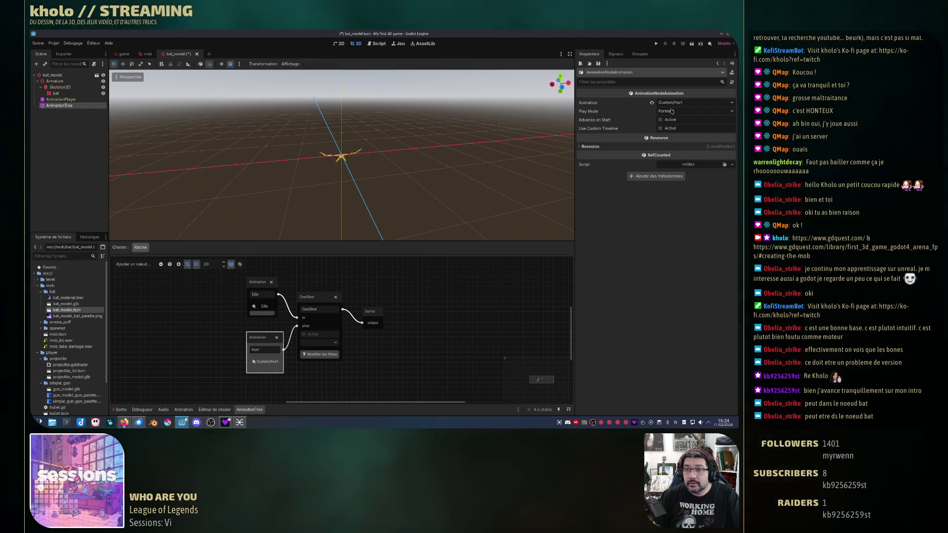
Set the OneShot node's Mix Mode to Add and save the scene.
{"action": "left_click", "coordinate": [327, 306]}
{"action": "left_click", "coordinate": [693, 103]}
{"action": "left_click", "coordinate": [672, 119]}
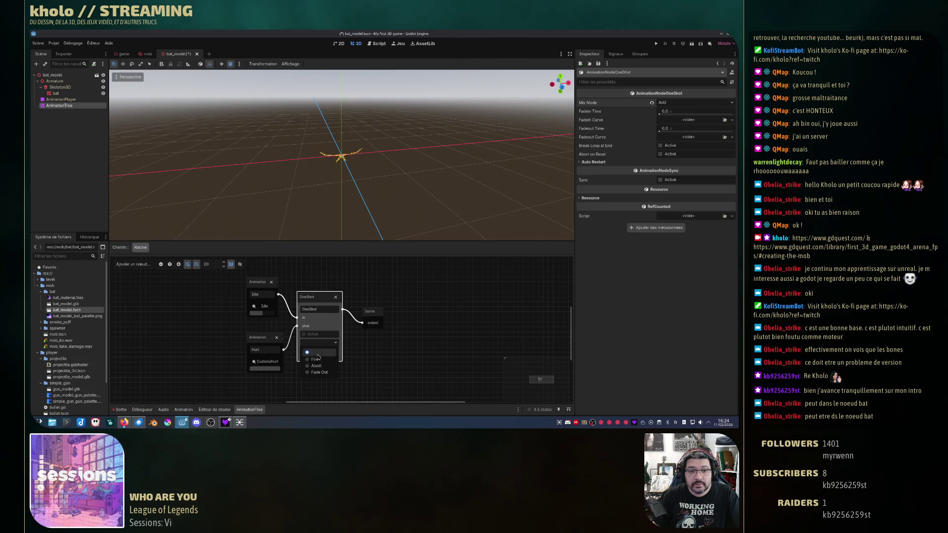
{"action": "left_click", "coordinate": [404, 349]}
{"action": "key", "text": "ctrl+s"}
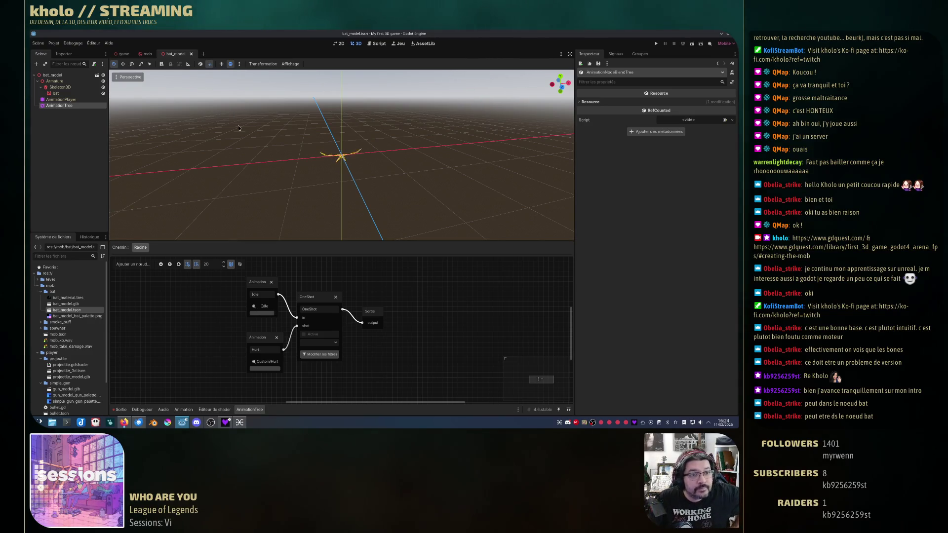
{"action": "left_click", "coordinate": [104, 93]}
{"action": "left_click", "coordinate": [104, 92]}
{"action": "left_click", "coordinate": [74, 93]}
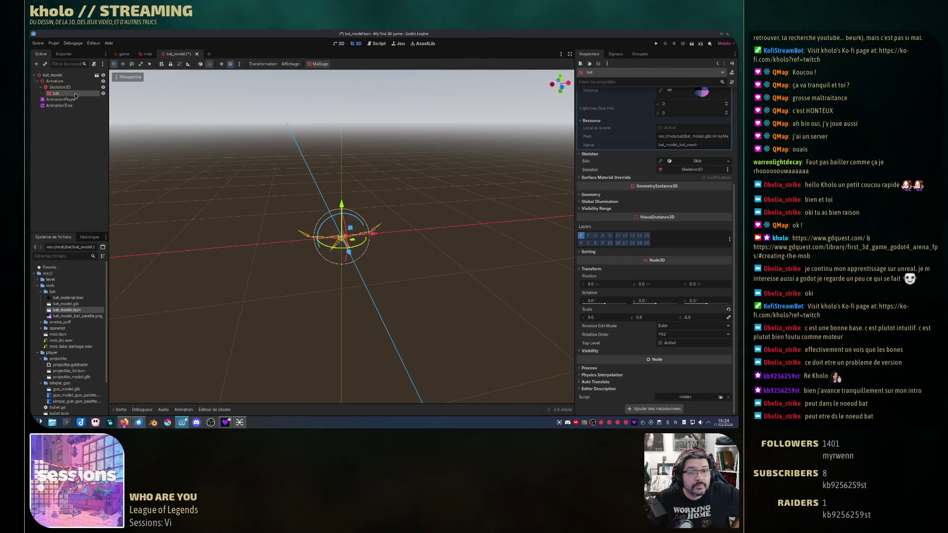
{"action": "left_click", "coordinate": [77, 100]}
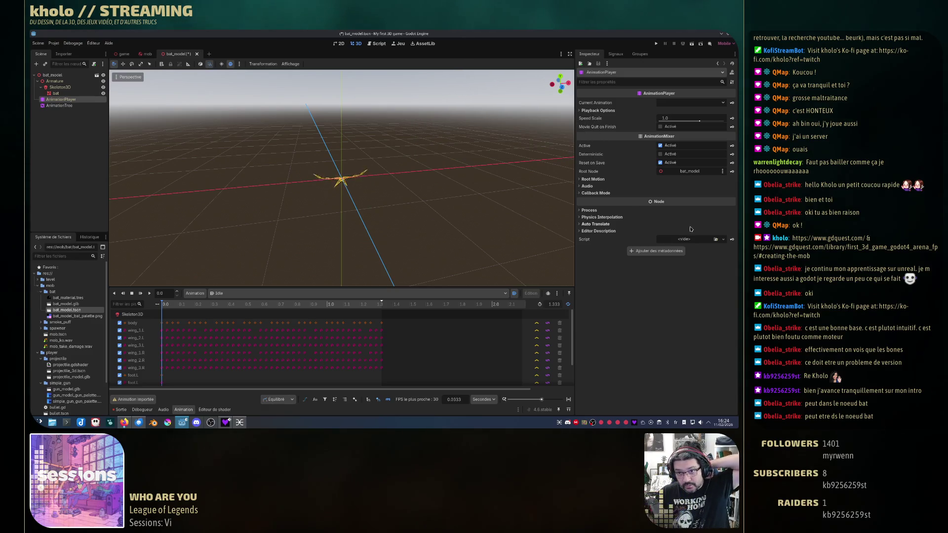
{"action": "left_click", "coordinate": [661, 154]}
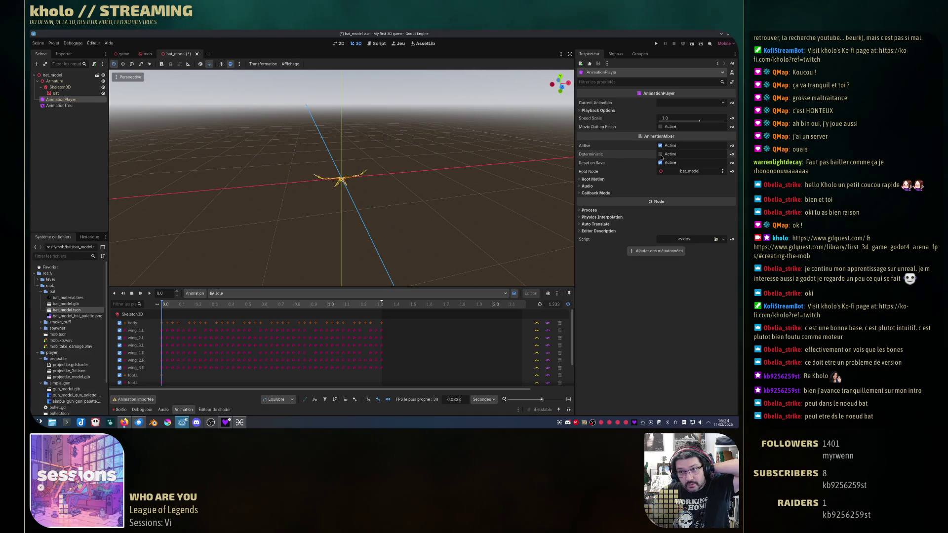
{"action": "left_click", "coordinate": [683, 172]}
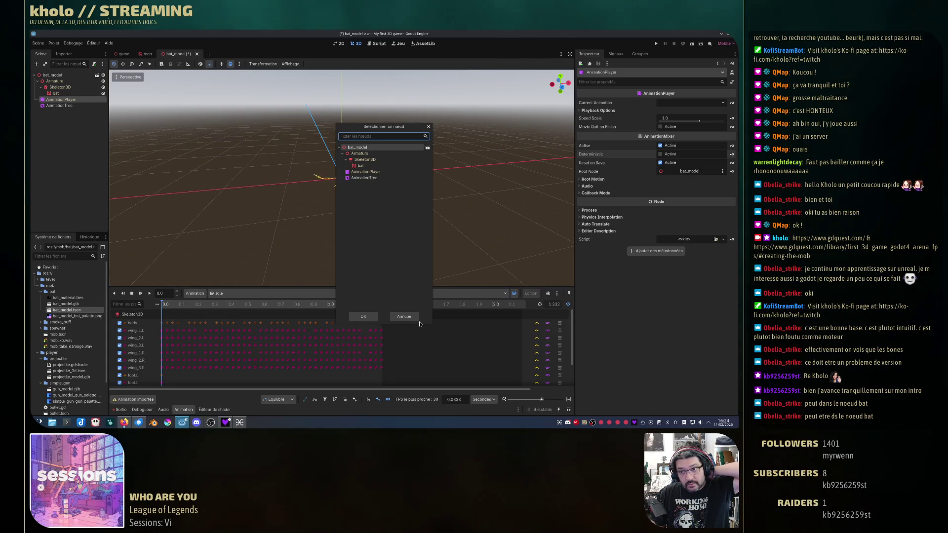
{"action": "left_click", "coordinate": [405, 317]}
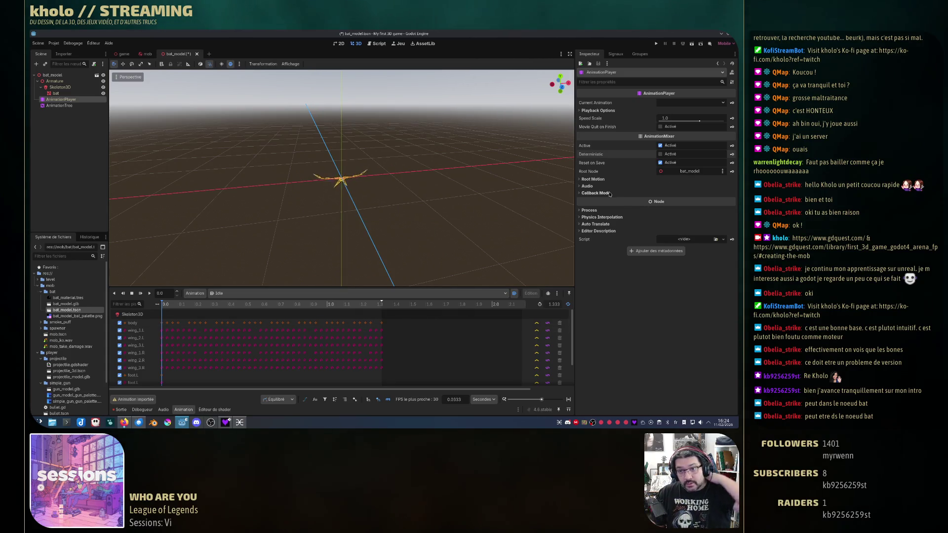
{"action": "left_click", "coordinate": [595, 179]}
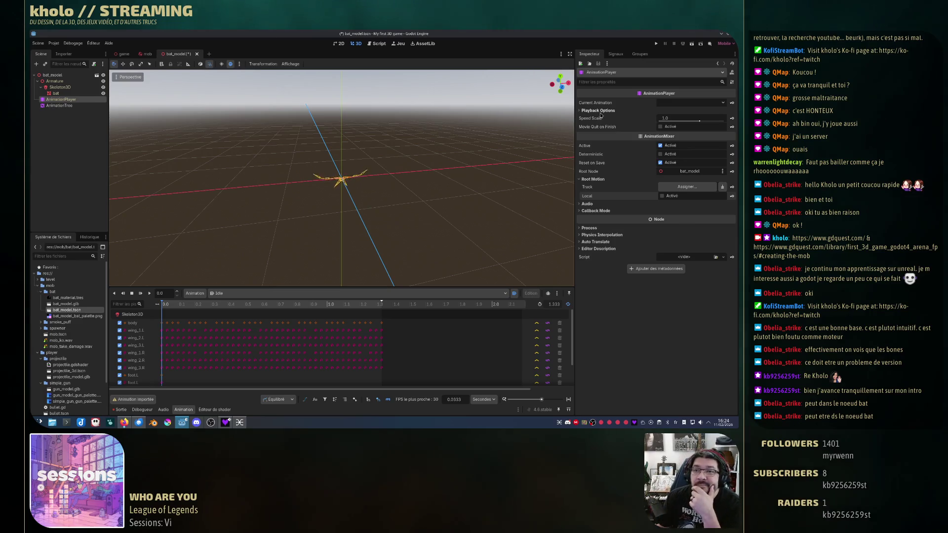
{"action": "left_click", "coordinate": [579, 111]}
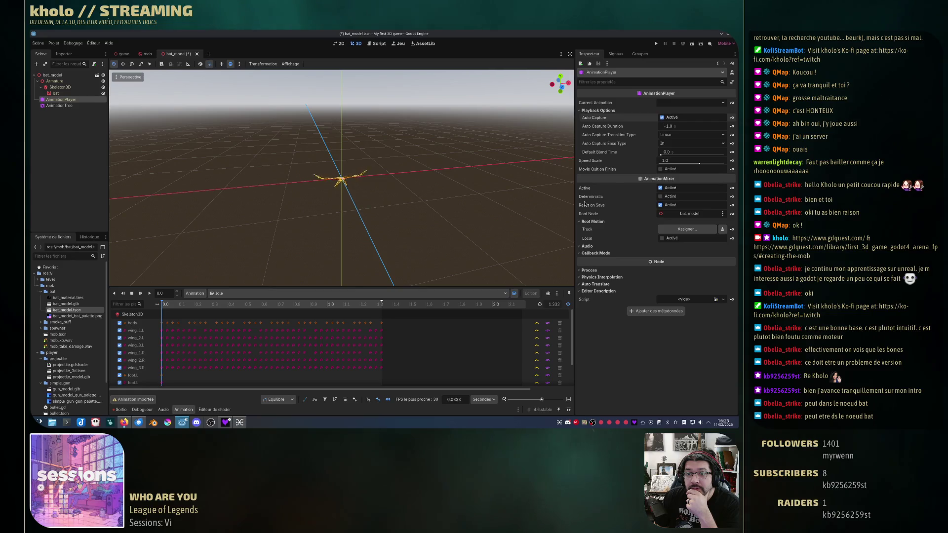
{"action": "left_click", "coordinate": [59, 105]}
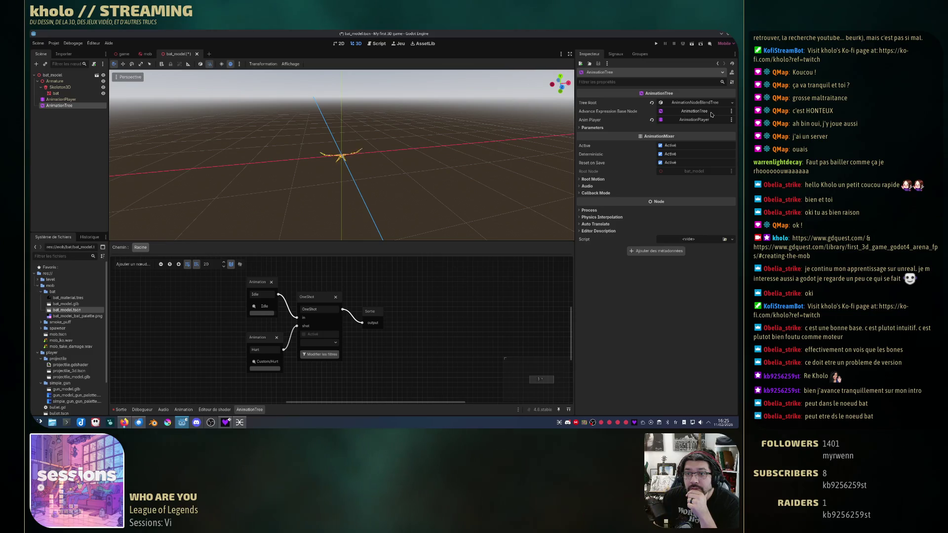
Set the Advance Expression Base Node to AnimationTree after trying bat_model and AnimationPlayer.
{"action": "left_click", "coordinate": [694, 111]}
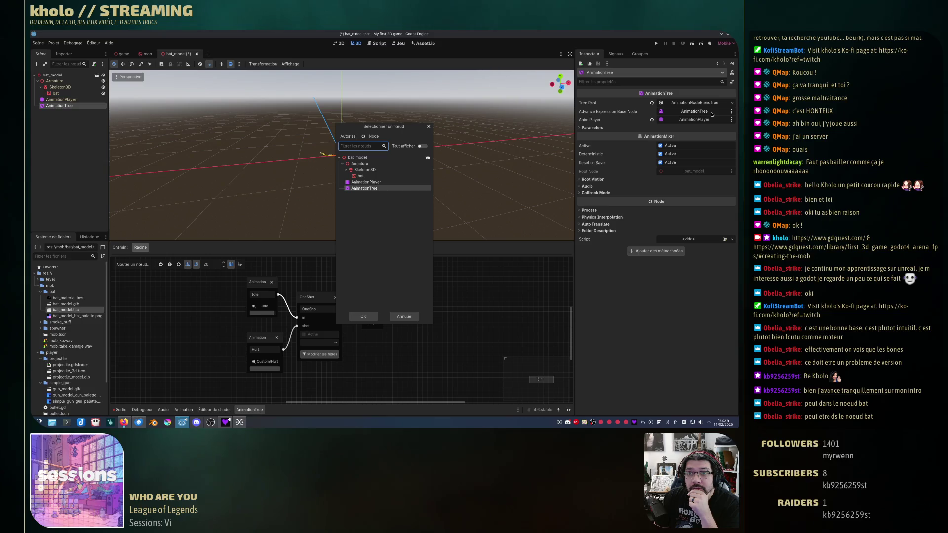
{"action": "left_click", "coordinate": [369, 158]}
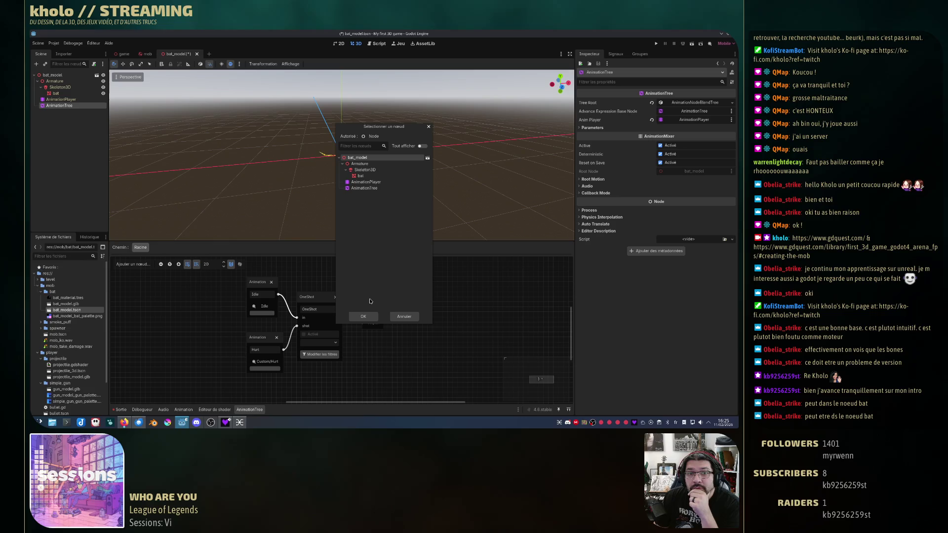
{"action": "left_click", "coordinate": [368, 318]}
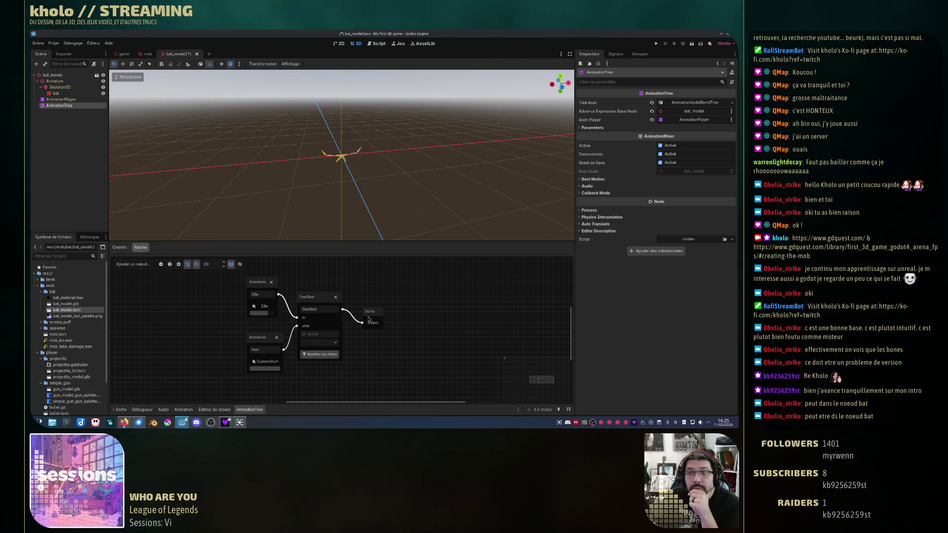
{"action": "left_click", "coordinate": [704, 113]}
{"action": "left_click", "coordinate": [368, 182]}
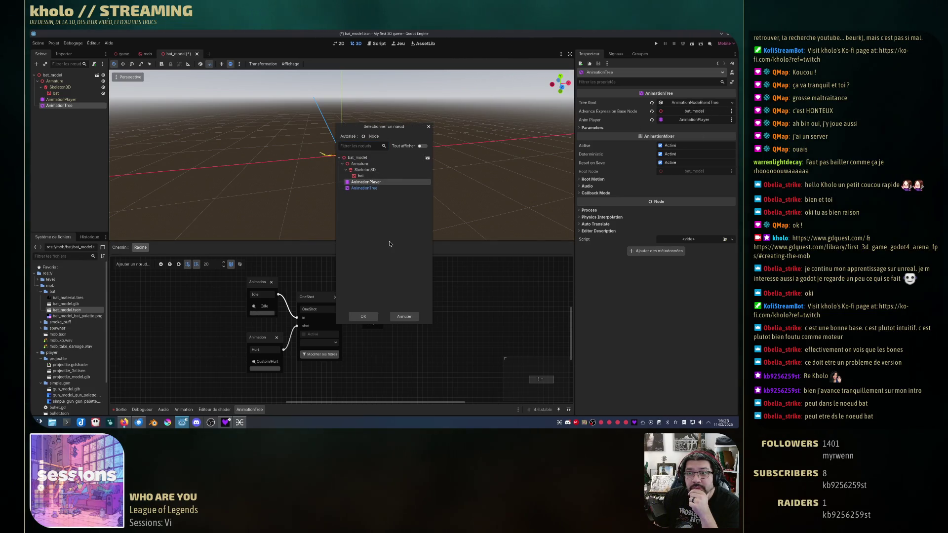
{"action": "left_click", "coordinate": [363, 316]}
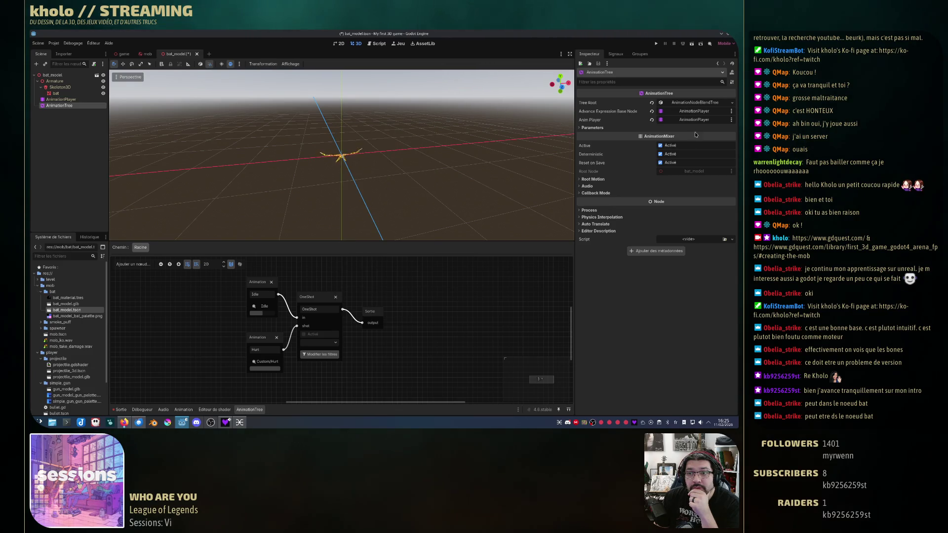
{"action": "left_click", "coordinate": [697, 116]}
{"action": "left_click", "coordinate": [368, 188]}
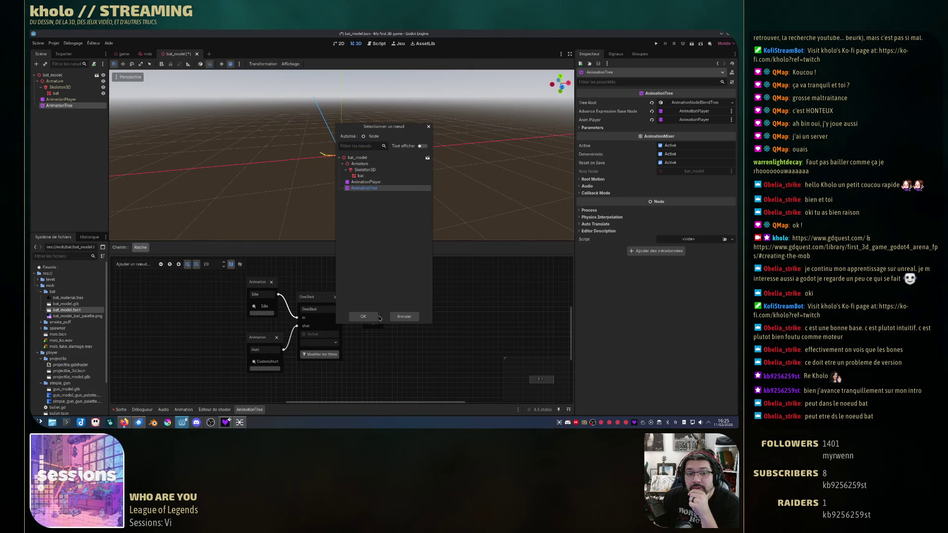
{"action": "left_click", "coordinate": [364, 319]}
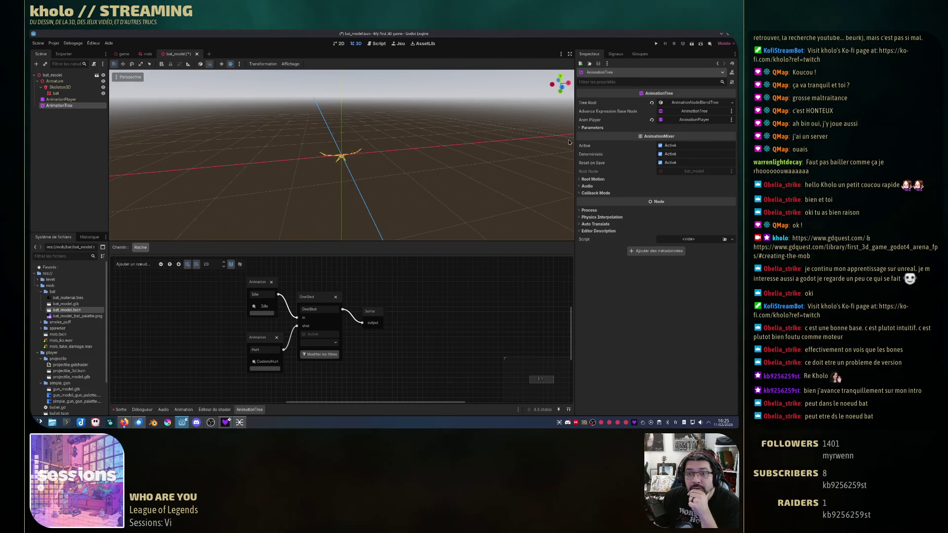
Set Parameters > One Shot Request to Fire to preview the bat's hurt flash.
{"action": "left_click", "coordinate": [583, 128]}
{"action": "left_click", "coordinate": [585, 134]}
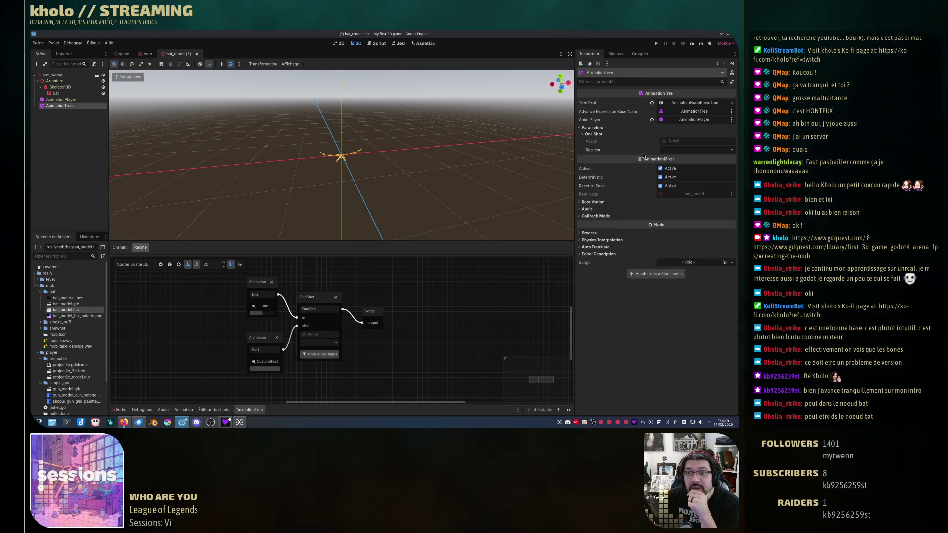
{"action": "left_click", "coordinate": [695, 150]}
{"action": "left_click", "coordinate": [686, 165]}
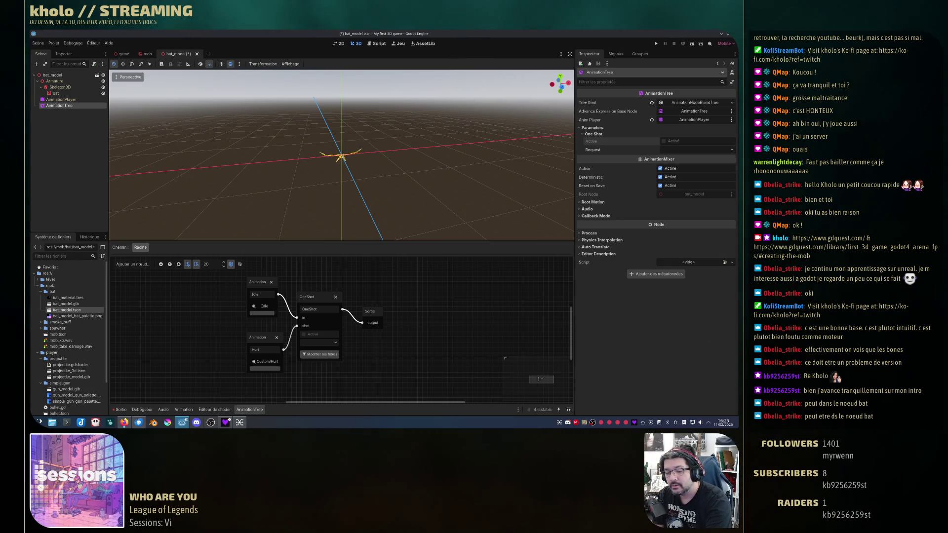
{"action": "key", "text": "alt+Tab"}
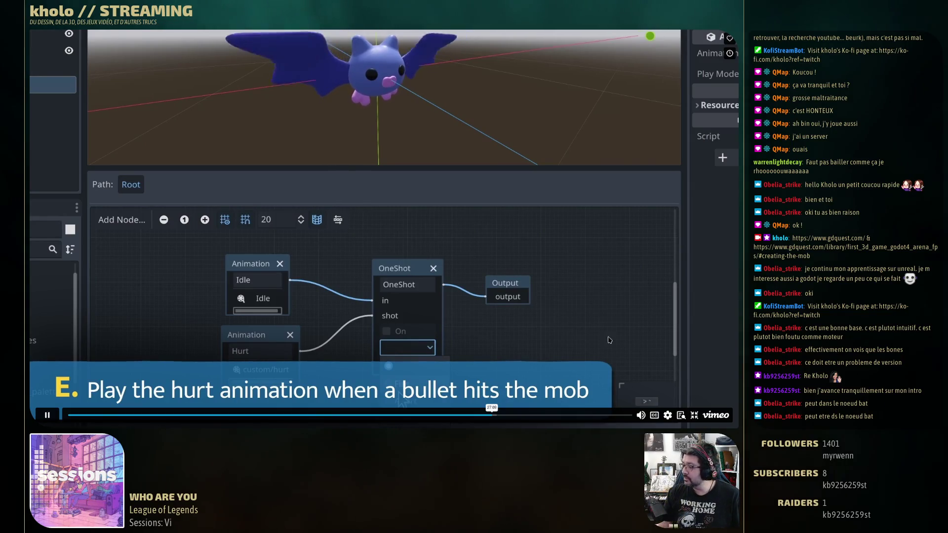
Exit the fullscreen tutorial video and scroll to the mob chapter's Checkpoint correction.
{"action": "left_click", "coordinate": [695, 415]}
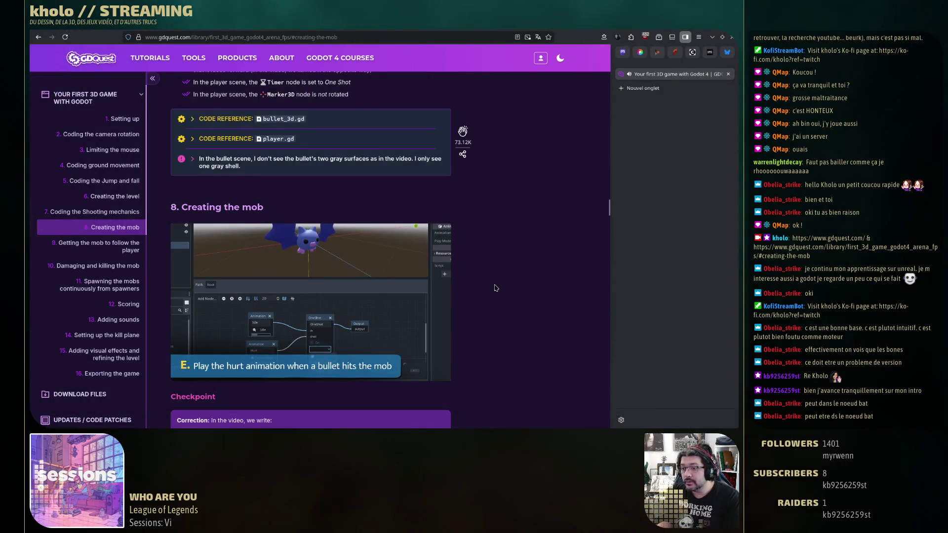
{"action": "scroll", "coordinate": [496, 288], "scroll_direction": "down", "scroll_amount": 5}
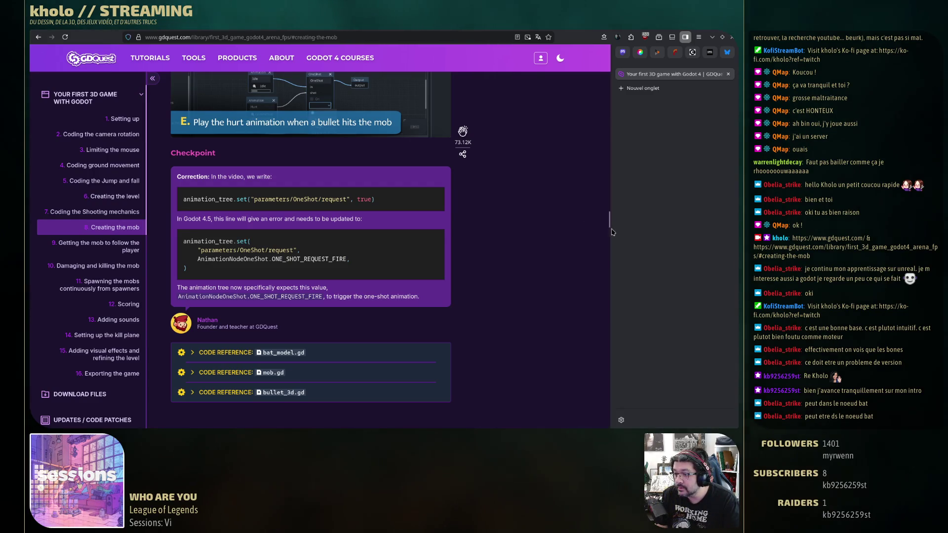
{"action": "scroll", "coordinate": [607, 234], "scroll_direction": "down", "scroll_amount": 2}
{"action": "left_click_drag", "start_coordinate": [607, 234], "coordinate": [593, 428]}
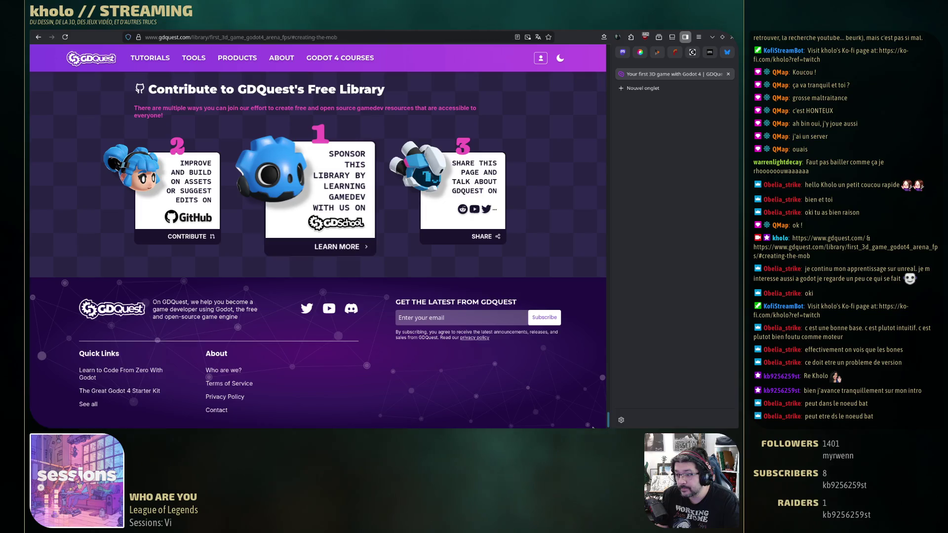
{"action": "scroll", "coordinate": [594, 426], "scroll_direction": "up", "scroll_amount": 5}
{"action": "mouse_move", "coordinate": [608, 418]}
{"action": "left_mouse_down"}
{"action": "mouse_move", "coordinate": [611, 236]}
{"action": "mouse_move", "coordinate": [612, 250]}
{"action": "left_mouse_up"}
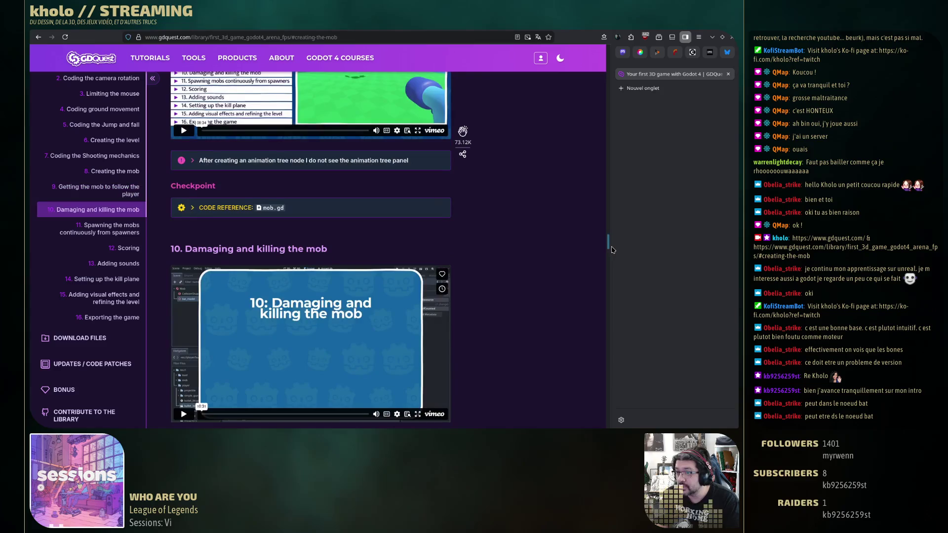
Open a new tab and enter 'gdquest fps animation tree godot 4. skeleton'.
{"action": "scroll", "coordinate": [457, 271], "scroll_direction": "up", "scroll_amount": 7}
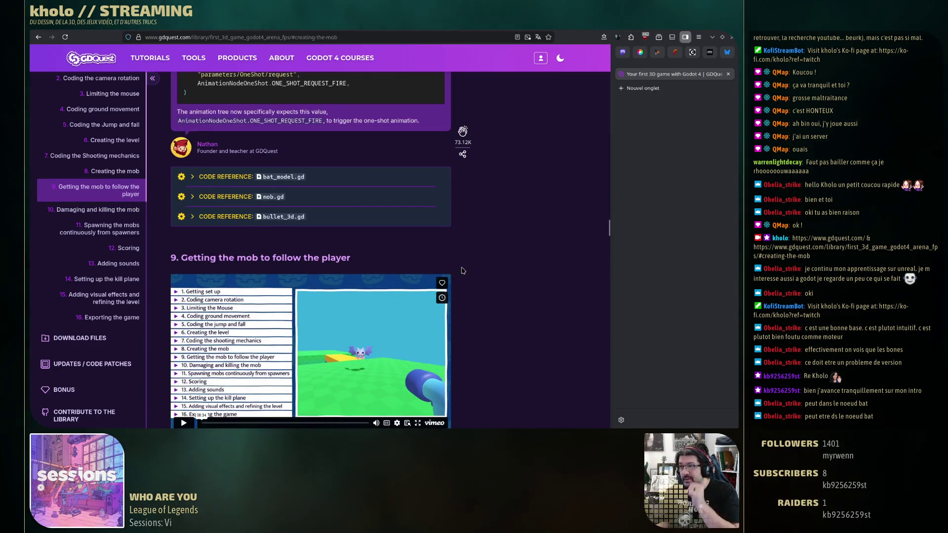
{"action": "scroll", "coordinate": [463, 270], "scroll_direction": "up", "scroll_amount": 5}
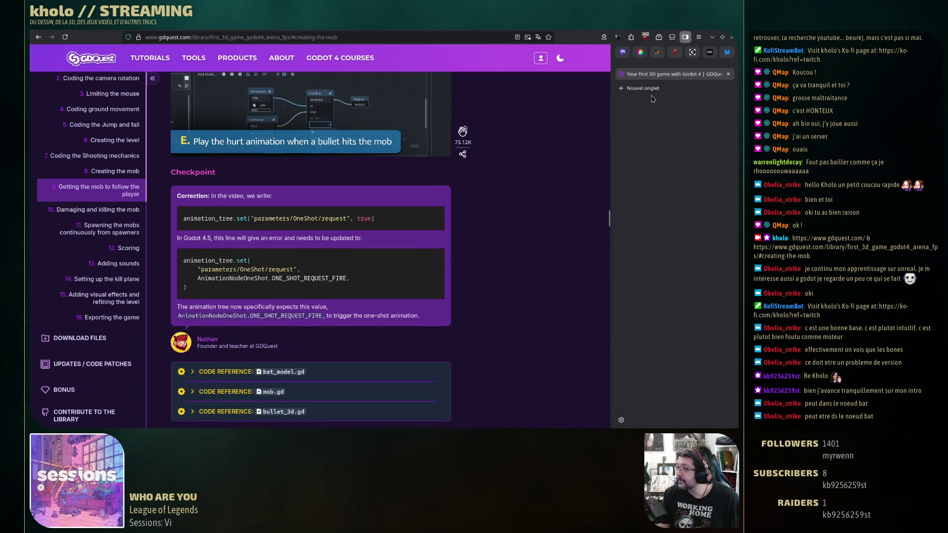
{"action": "left_click", "coordinate": [650, 92]}
{"action": "type", "text": "g"}
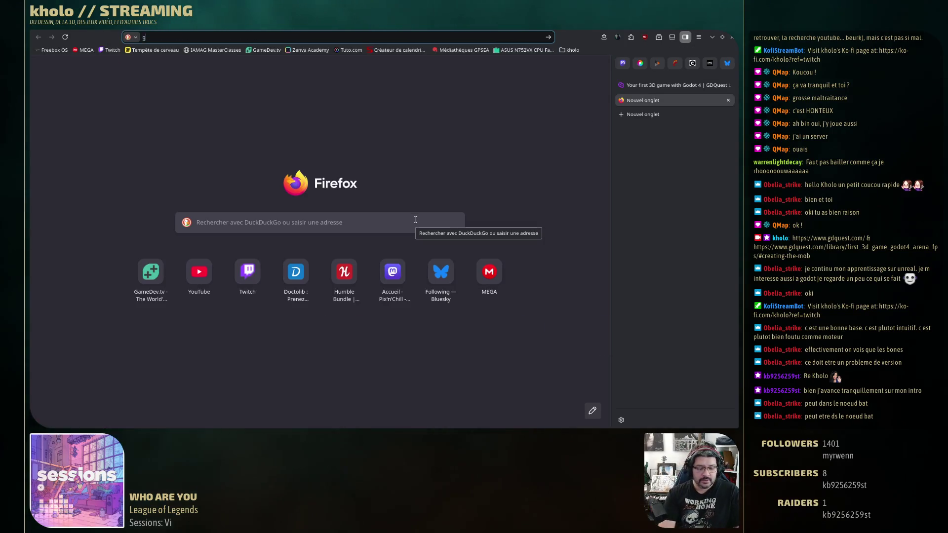
{"action": "type", "text": "dquest f"}
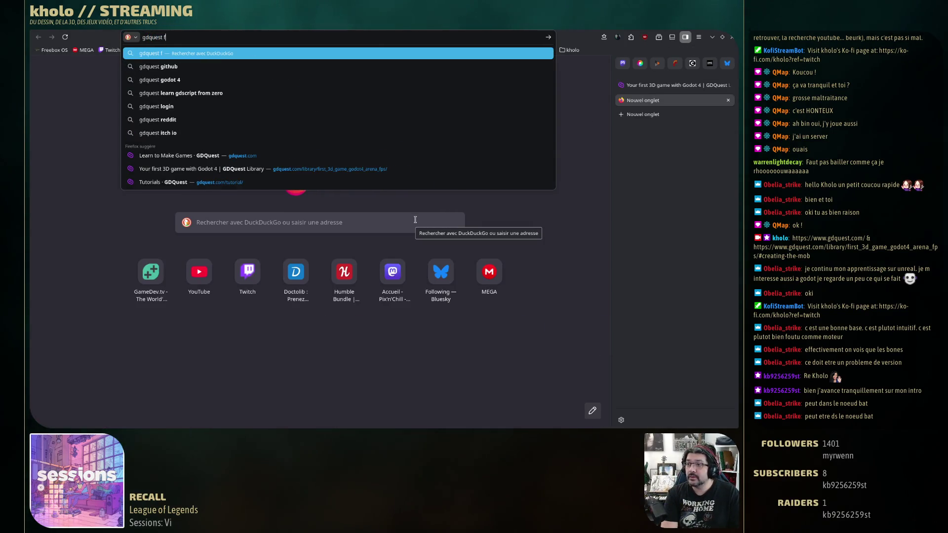
{"action": "type", "text": "ps animation tre"}
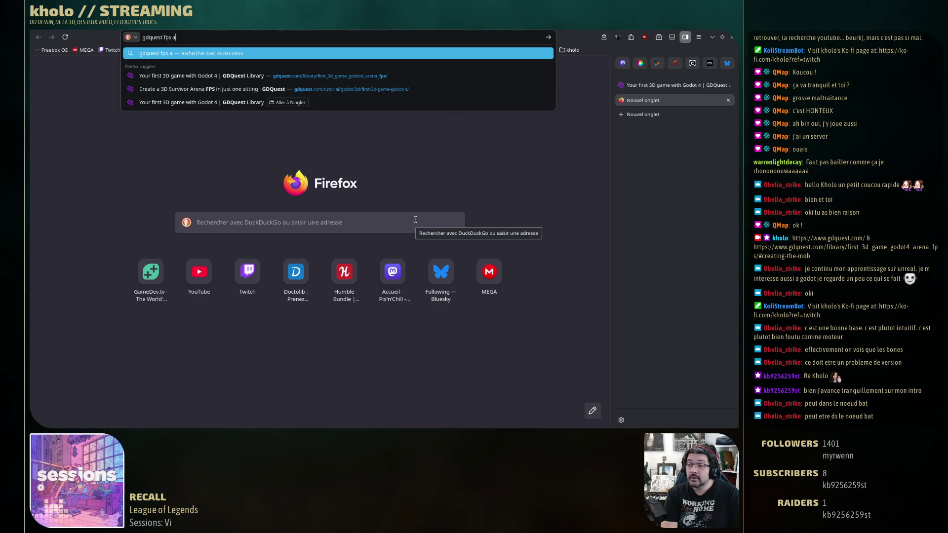
{"action": "type", "text": "e "}
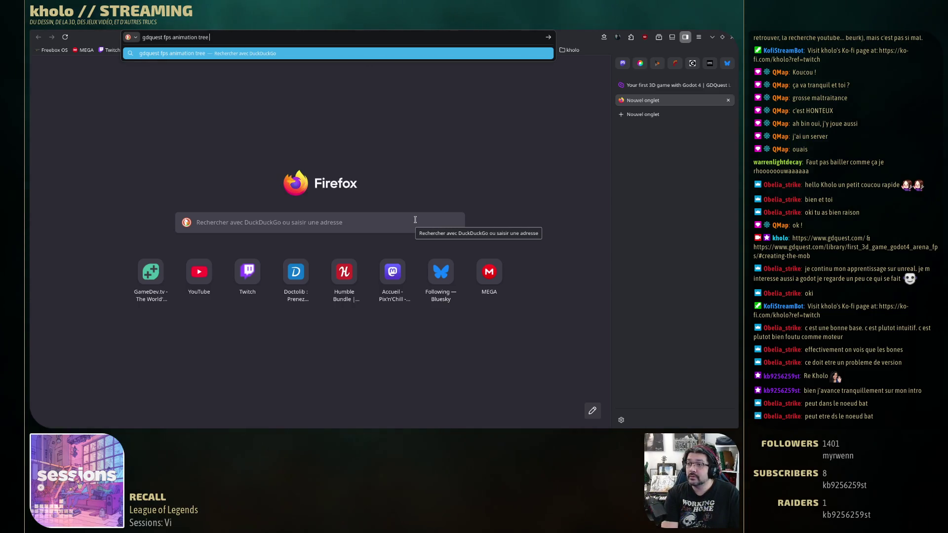
{"action": "type", "text": "godot 4. "}
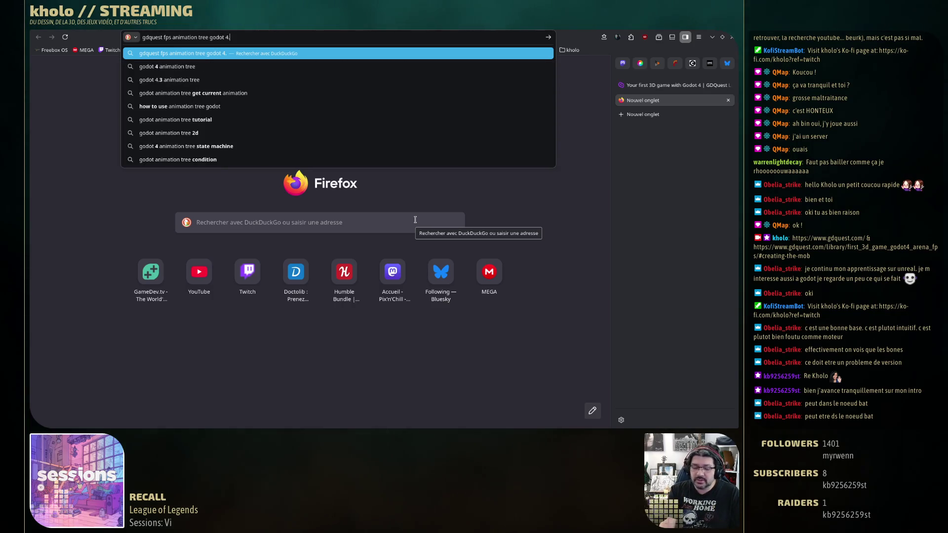
{"action": "type", "text": "skeleton"}
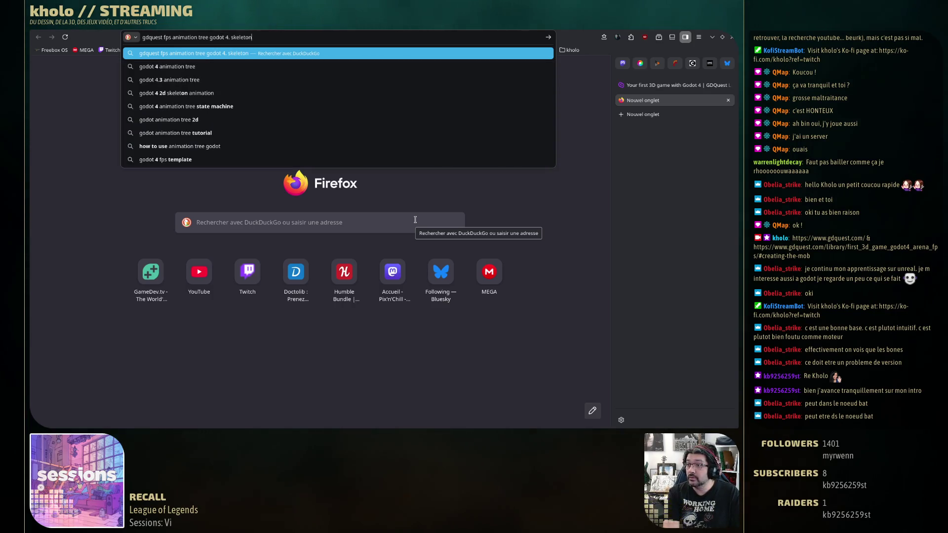
Run the search and open the Godot docs result 'Using AnimationTree'.
{"action": "key", "text": "Return"}
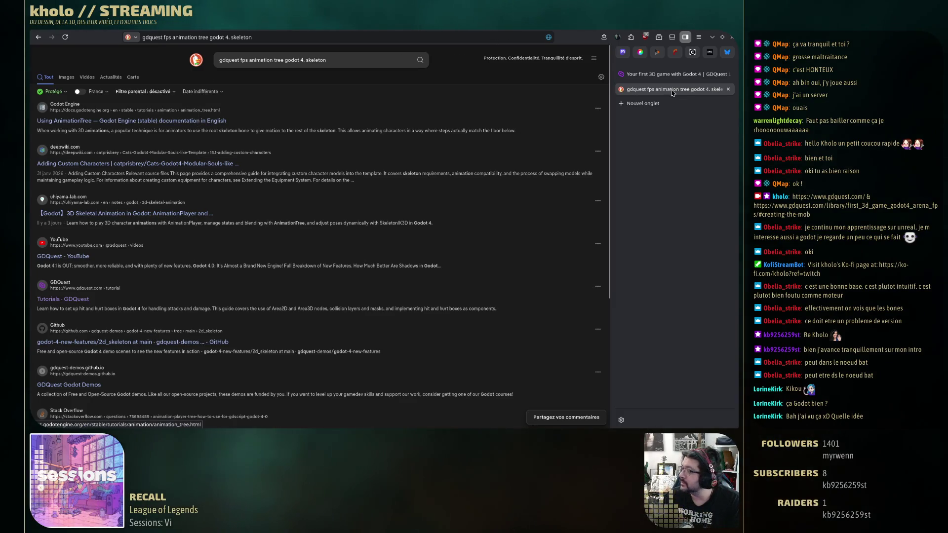
{"action": "left_click", "coordinate": [199, 123]}
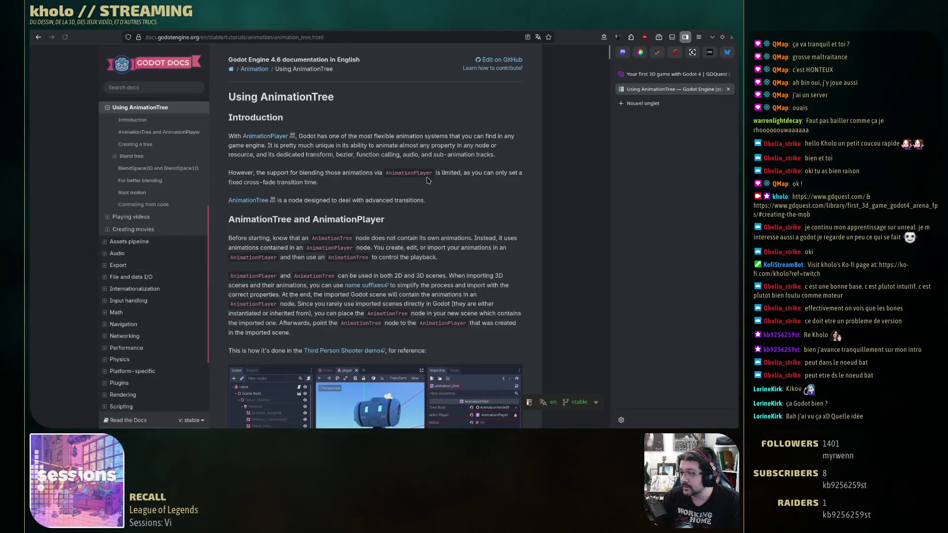
Skim the Using AnimationTree page, close it, and return to Godot's AnimationPlayer node.
{"action": "scroll", "coordinate": [439, 182], "scroll_direction": "down", "scroll_amount": 7}
{"action": "key", "text": "ctrl+w"}
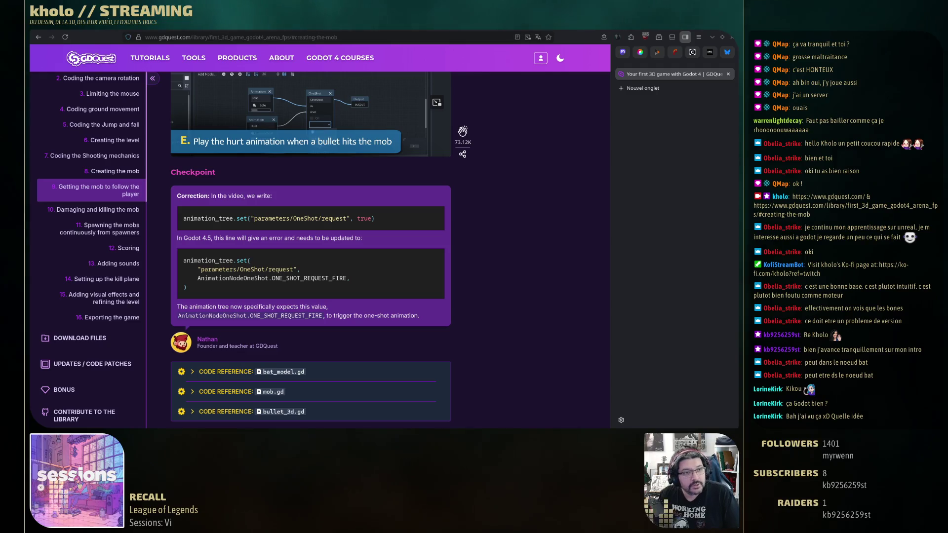
{"action": "key", "text": "alt+Tab"}
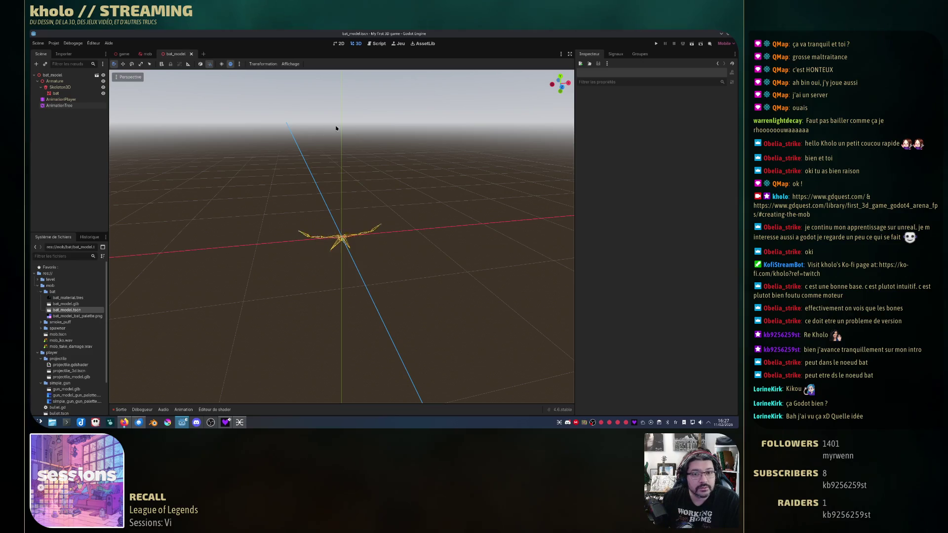
{"action": "left_click", "coordinate": [61, 100]}
Remove the OneShot→output and Hurt→shot links in the AnimationTree graph.
{"action": "left_click", "coordinate": [61, 106]}
{"action": "mouse_move", "coordinate": [343, 309]}
{"action": "left_mouse_down"}
{"action": "mouse_move", "coordinate": [366, 329]}
{"action": "mouse_move", "coordinate": [339, 344]}
{"action": "left_mouse_up"}
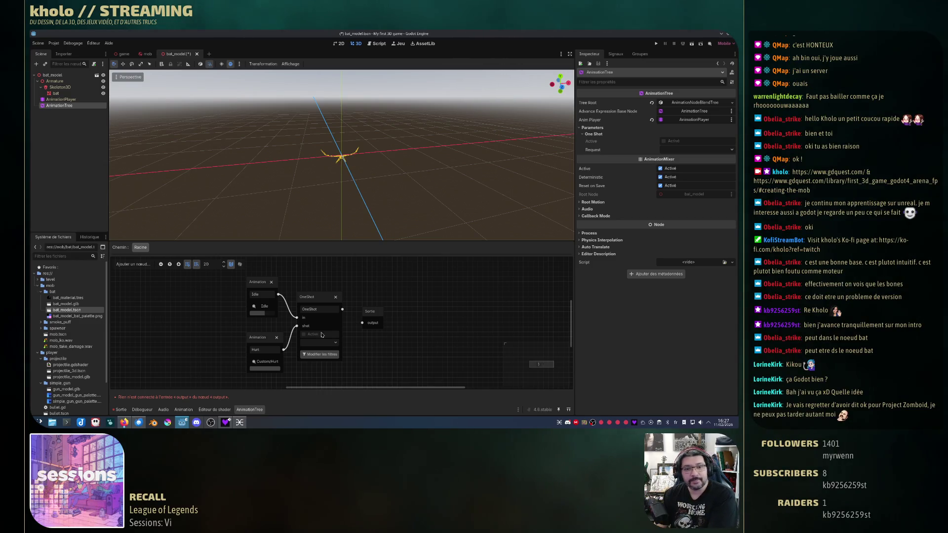
{"action": "mouse_move", "coordinate": [297, 326]}
{"action": "left_mouse_down"}
{"action": "mouse_move", "coordinate": [366, 324]}
{"action": "mouse_move", "coordinate": [296, 328]}
{"action": "mouse_move", "coordinate": [280, 350]}
{"action": "mouse_move", "coordinate": [364, 326]}
{"action": "mouse_move", "coordinate": [302, 341]}
{"action": "mouse_move", "coordinate": [276, 306]}
{"action": "left_mouse_up"}
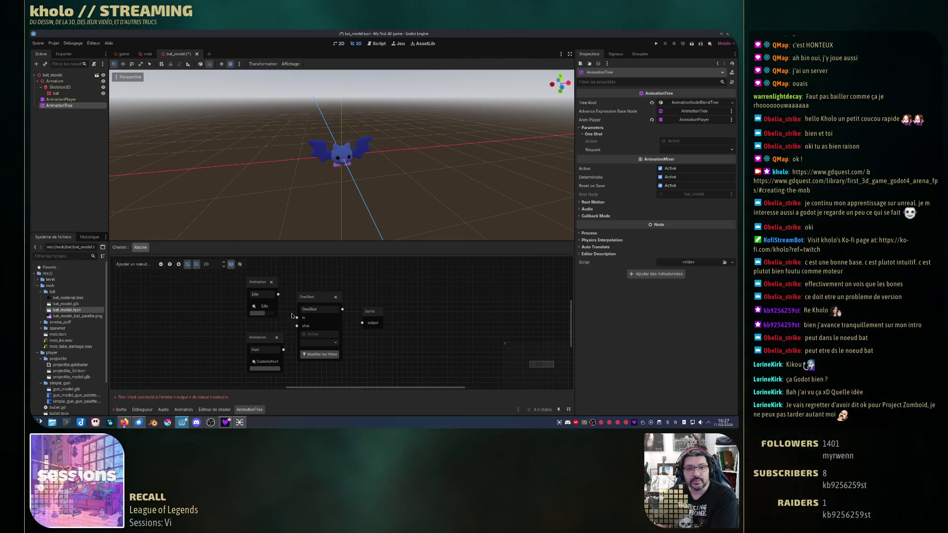
{"action": "left_click", "coordinate": [61, 99]}
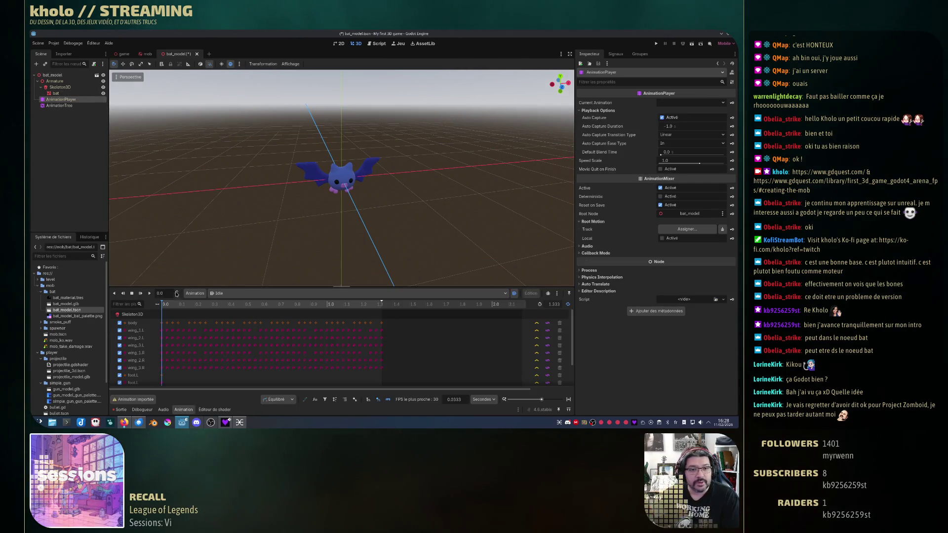
Replay the Idle and Custom/Hurt animations, then return to the AnimationTree graph.
{"action": "left_click", "coordinate": [149, 294]}
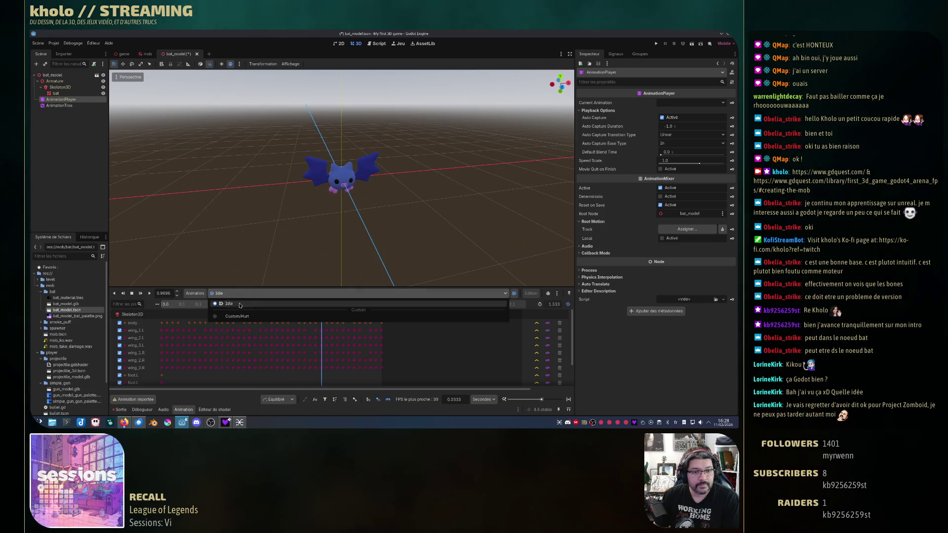
{"action": "left_click", "coordinate": [150, 293]}
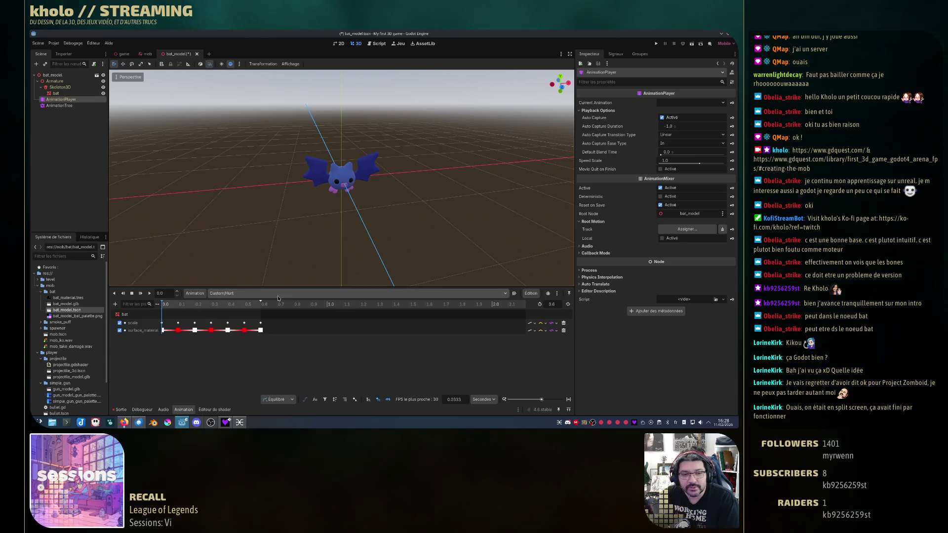
{"action": "left_click", "coordinate": [59, 105]}
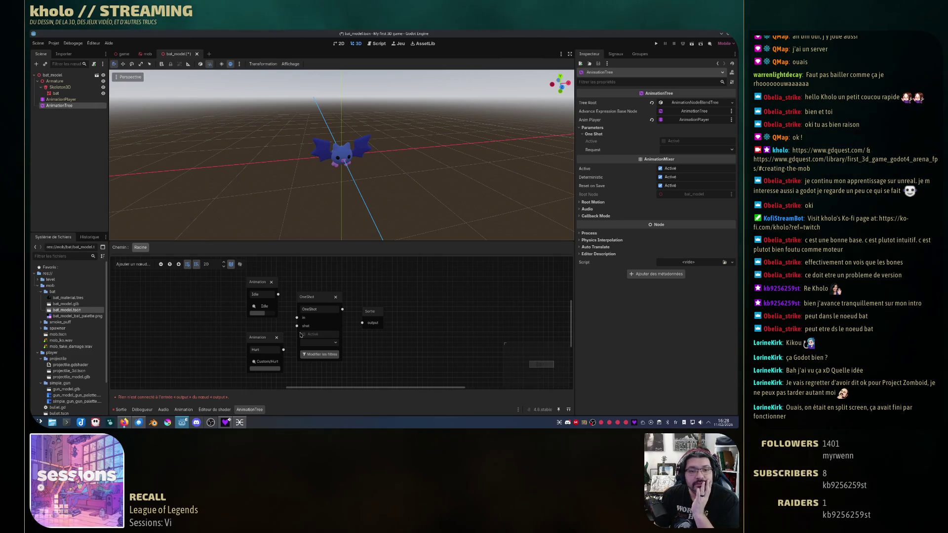
Connect Hurt to OneShot's shot input, inspect the nodes, and wire Idle toward the output.
{"action": "left_click_drag", "start_coordinate": [295, 337], "coordinate": [297, 325]}
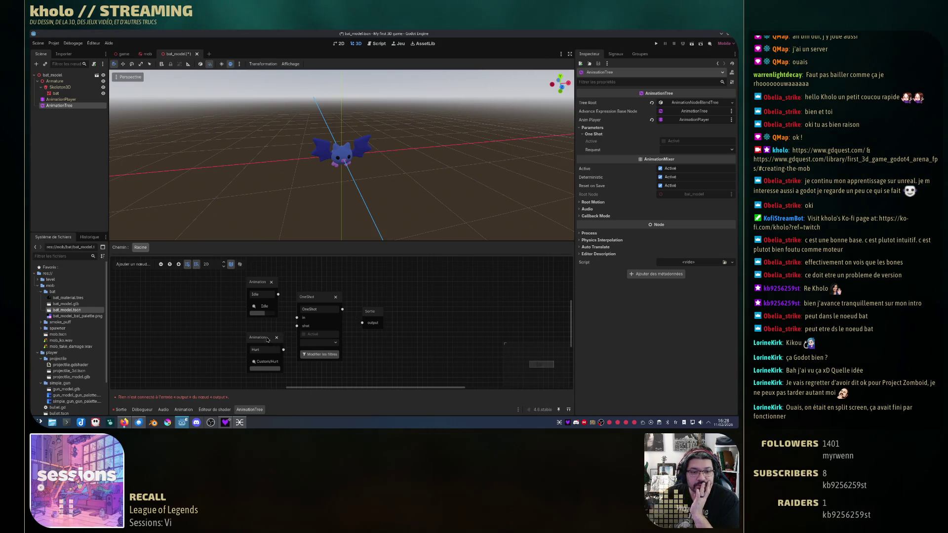
{"action": "left_click", "coordinate": [315, 300]}
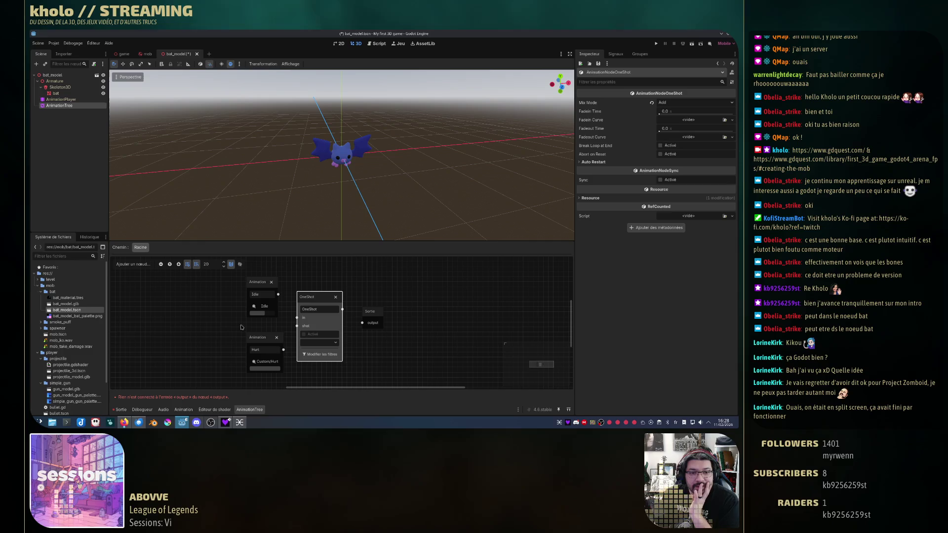
{"action": "left_click", "coordinate": [373, 317]}
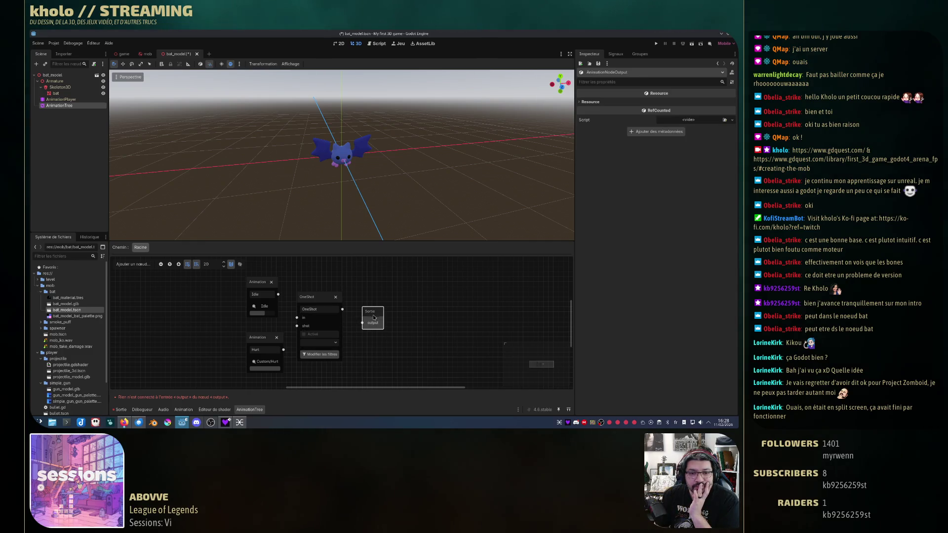
{"action": "left_click", "coordinate": [266, 339]}
{"action": "left_click", "coordinate": [259, 307]}
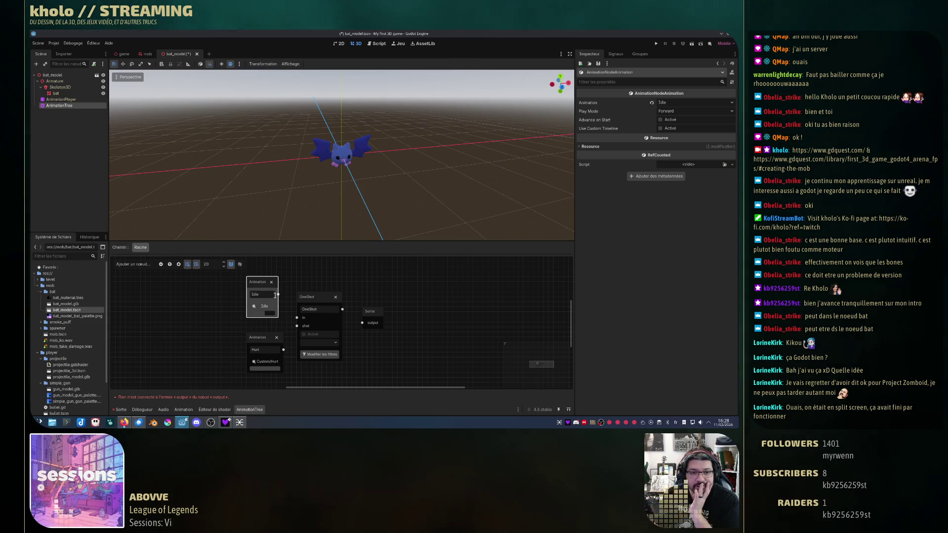
{"action": "mouse_move", "coordinate": [278, 295]}
{"action": "left_mouse_down"}
{"action": "mouse_move", "coordinate": [304, 283]}
{"action": "mouse_move", "coordinate": [352, 285]}
{"action": "mouse_move", "coordinate": [361, 323]}
{"action": "left_mouse_up"}
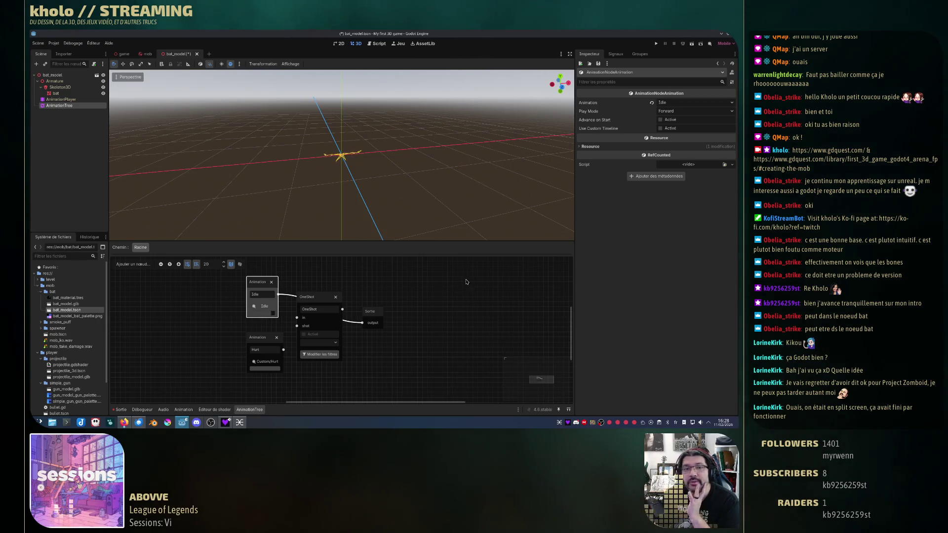
{"action": "scroll", "coordinate": [402, 190], "scroll_direction": "down", "scroll_amount": 5}
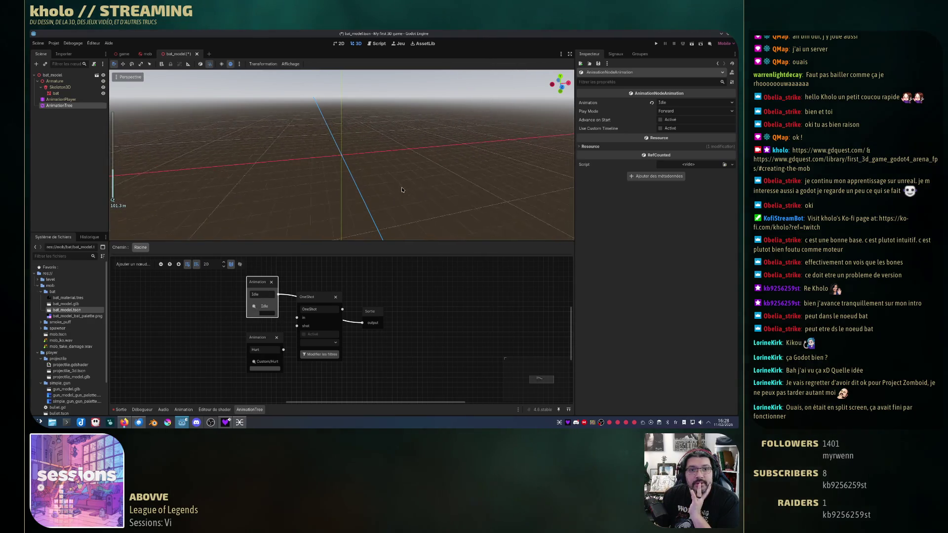
{"action": "scroll", "coordinate": [403, 190], "scroll_direction": "up", "scroll_amount": 2}
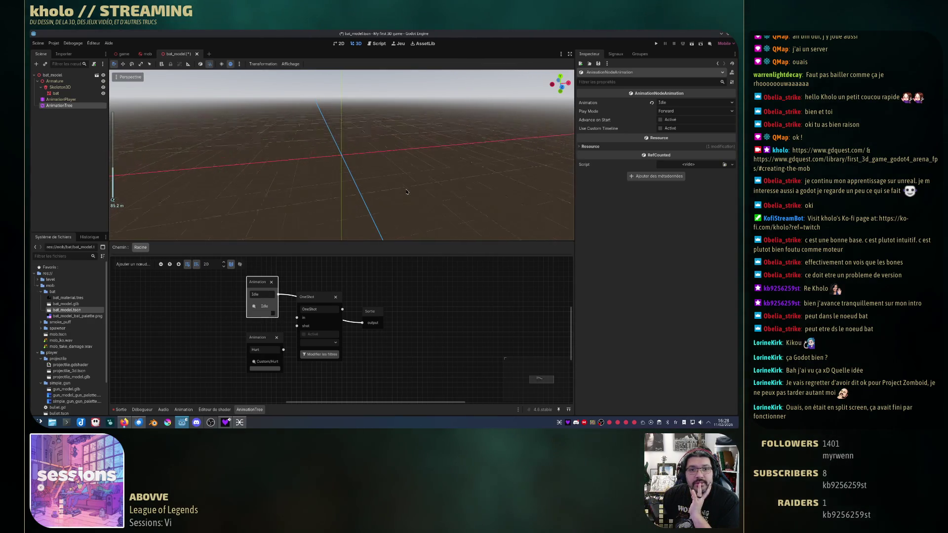
{"action": "scroll", "coordinate": [402, 190], "scroll_direction": "up", "scroll_amount": 15}
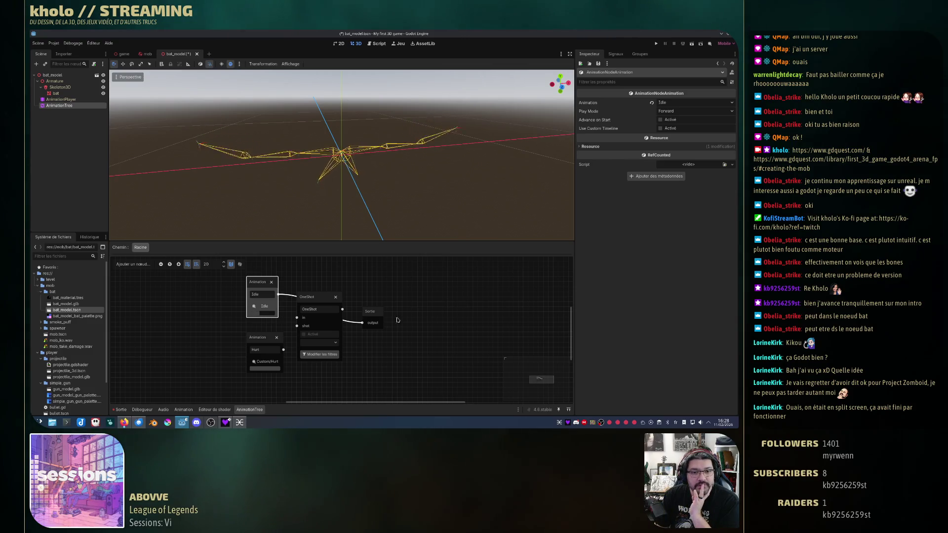
Undo the Idle-through-OneShot wiring to the output and run the project with F5.
{"action": "mouse_move", "coordinate": [362, 323]}
{"action": "left_mouse_down"}
{"action": "mouse_move", "coordinate": [296, 326]}
{"action": "mouse_move", "coordinate": [362, 323]}
{"action": "left_mouse_up"}
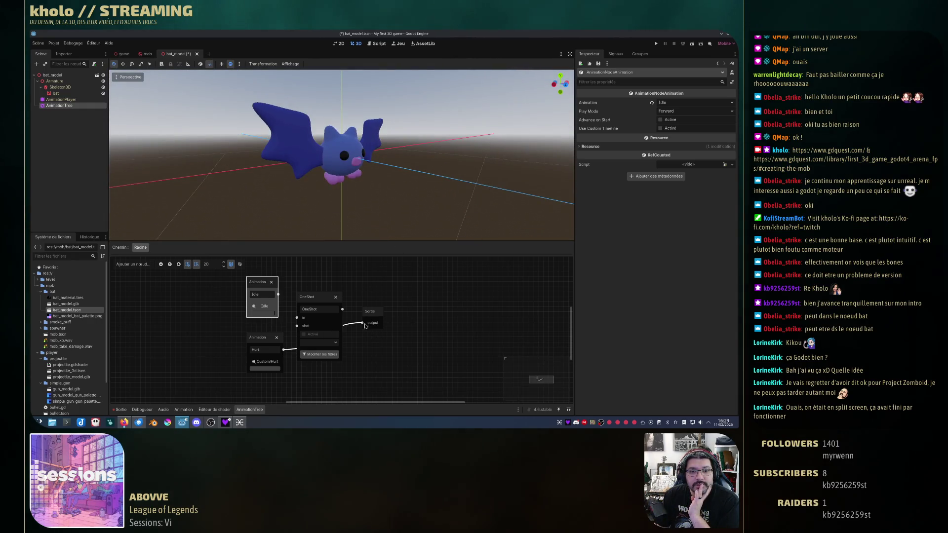
{"action": "key", "text": "ctrl+z"}
{"action": "key", "text": "ctrl+z"}
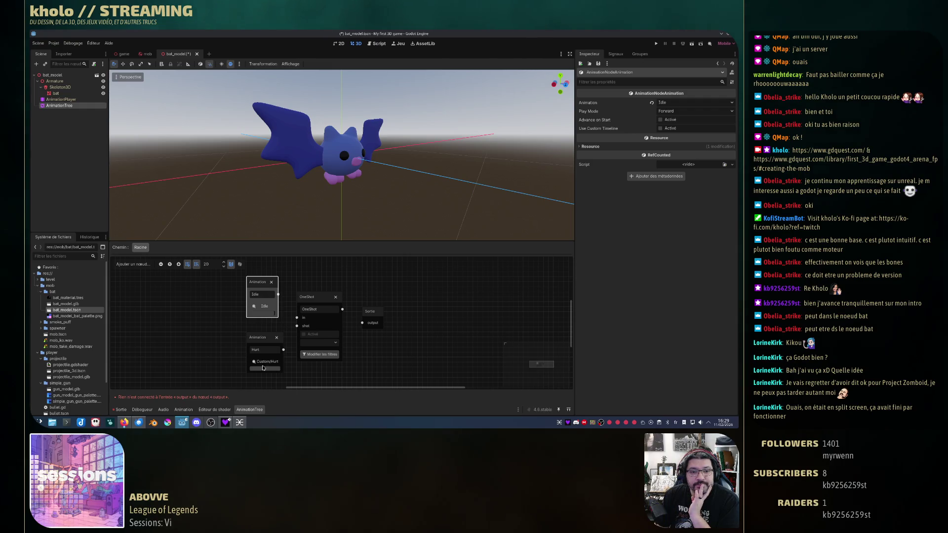
{"action": "left_click_drag", "start_coordinate": [279, 295], "coordinate": [365, 323]}
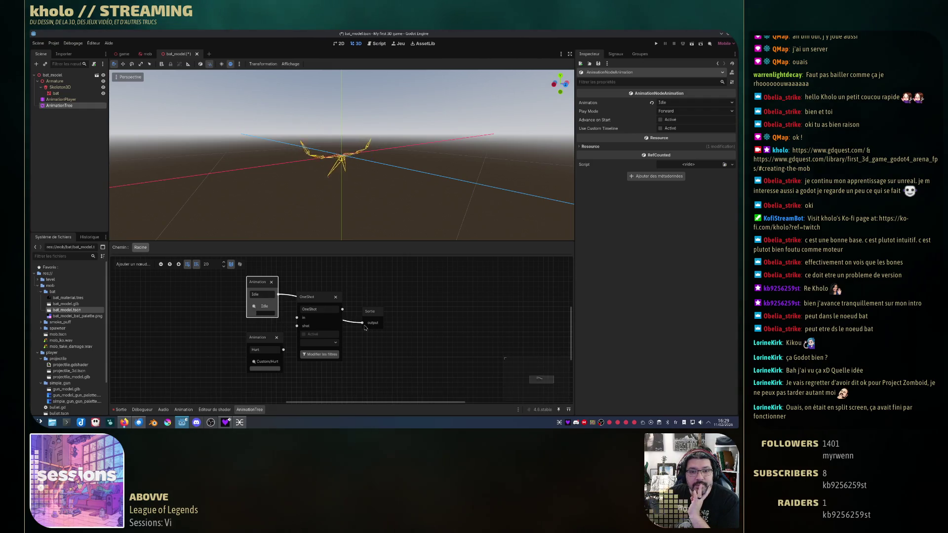
{"action": "key", "text": "ctrl+z"}
{"action": "key", "text": "ctrl+z"}
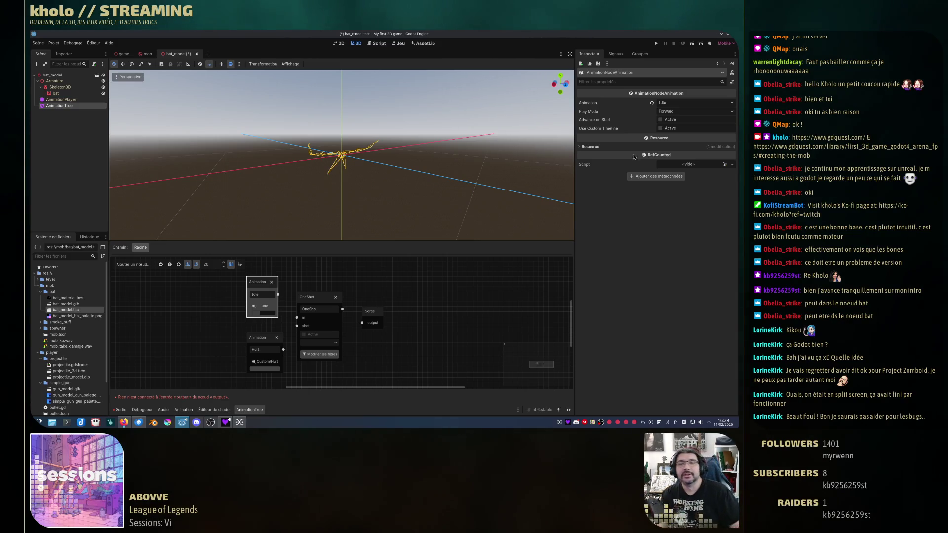
{"action": "key", "text": "F5"}
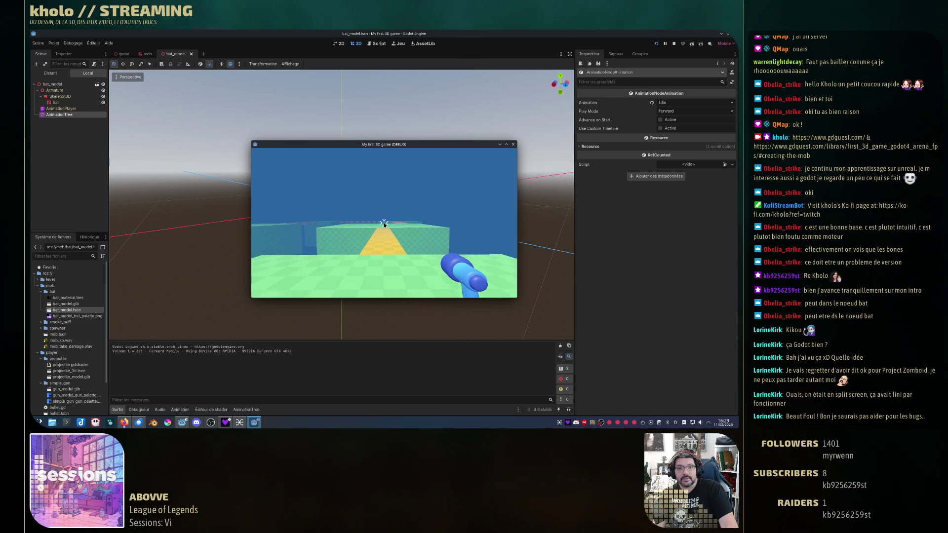
Stop the running game, select the AnimationPlayer node, and relaunch the game with F5.
{"action": "left_click", "coordinate": [514, 144]}
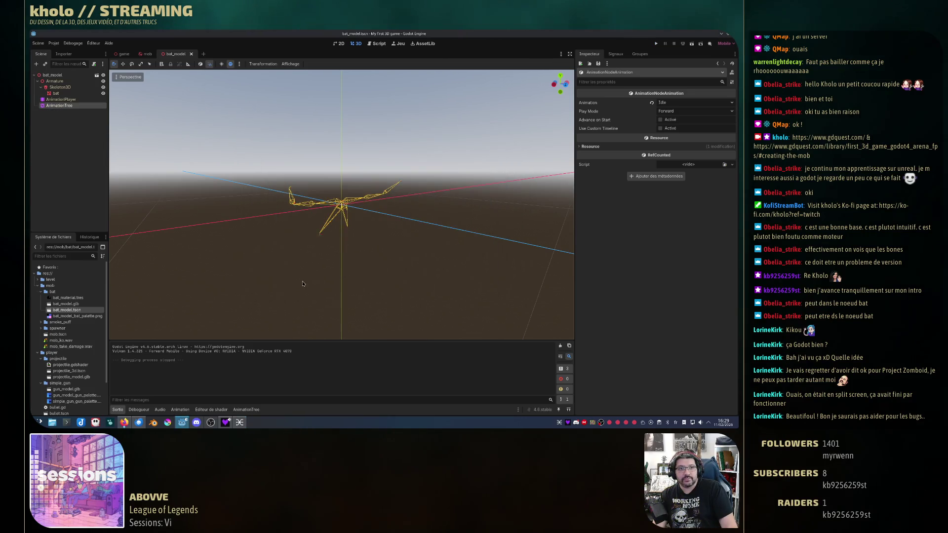
{"action": "left_click", "coordinate": [69, 101]}
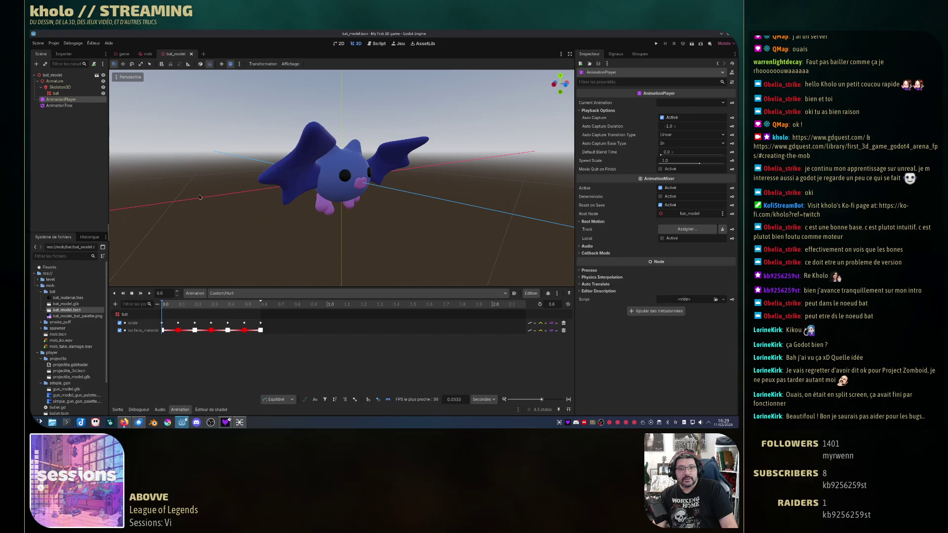
{"action": "key", "text": "F5"}
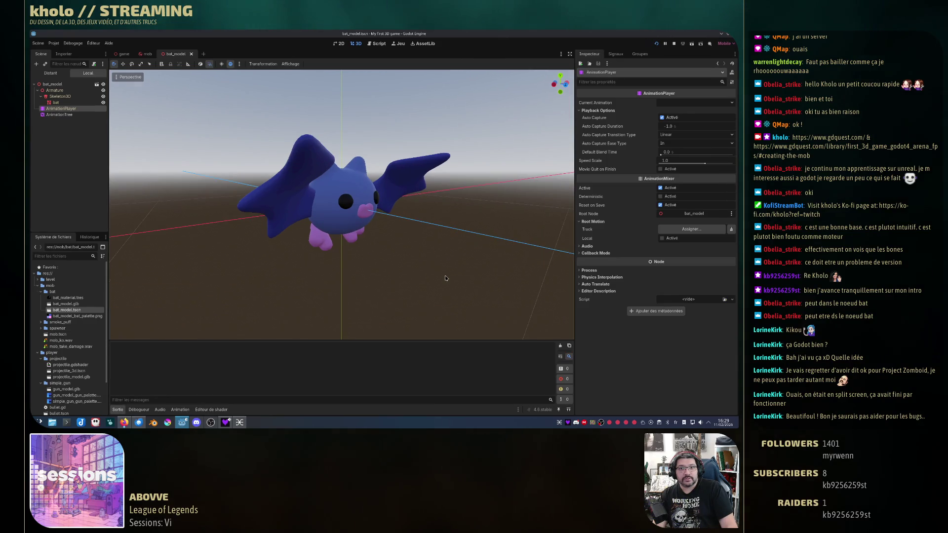
Walk the player down the yellow path to the green block, close the game, and select AnimationTree.
{"action": "key", "text": "w"}
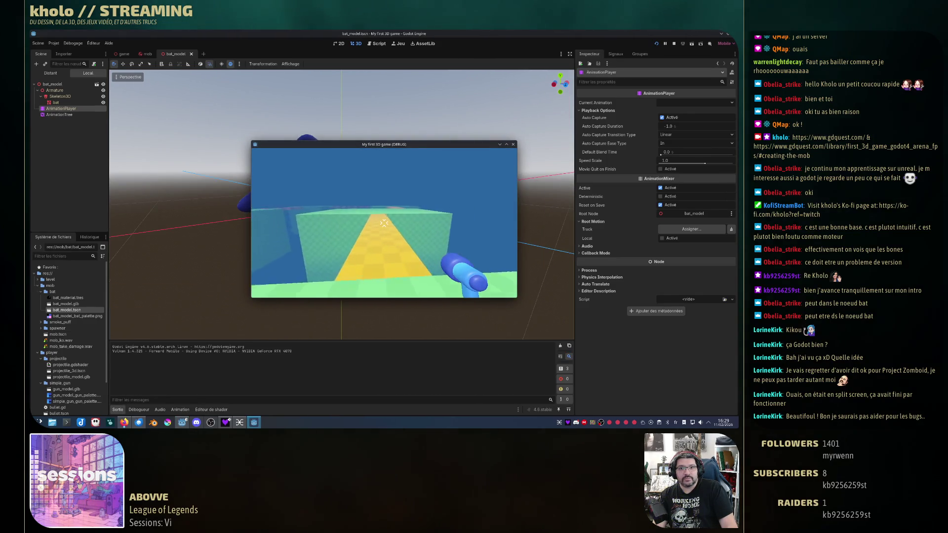
{"action": "key", "text": "a"}
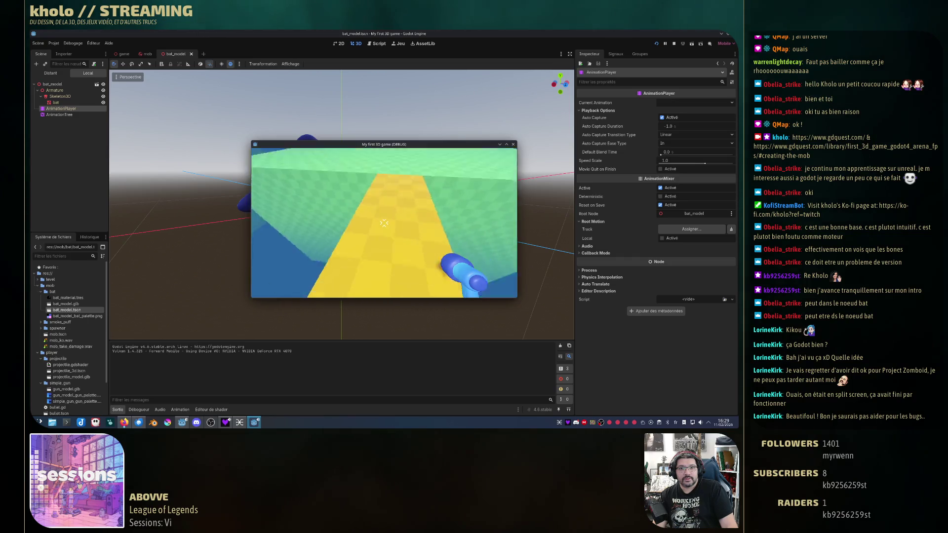
{"action": "key", "text": "a"}
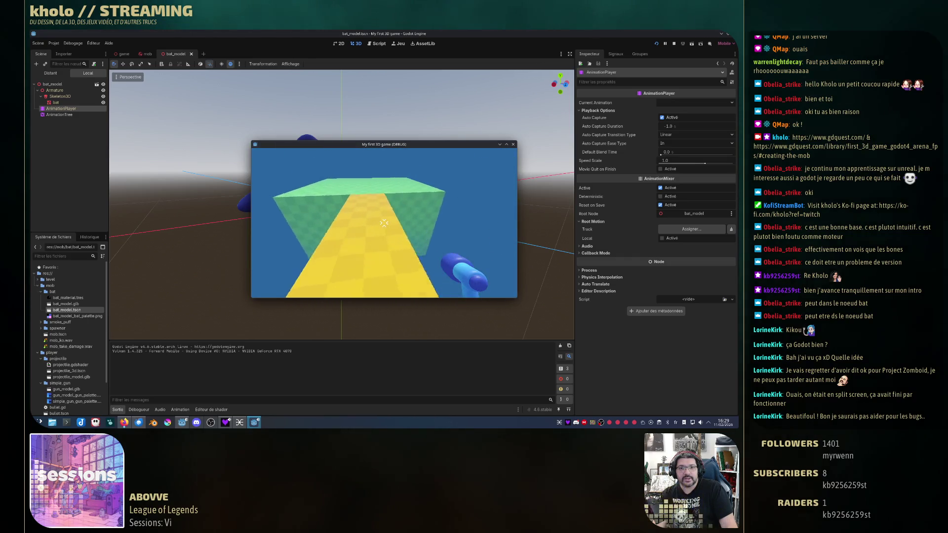
{"action": "key", "text": "s"}
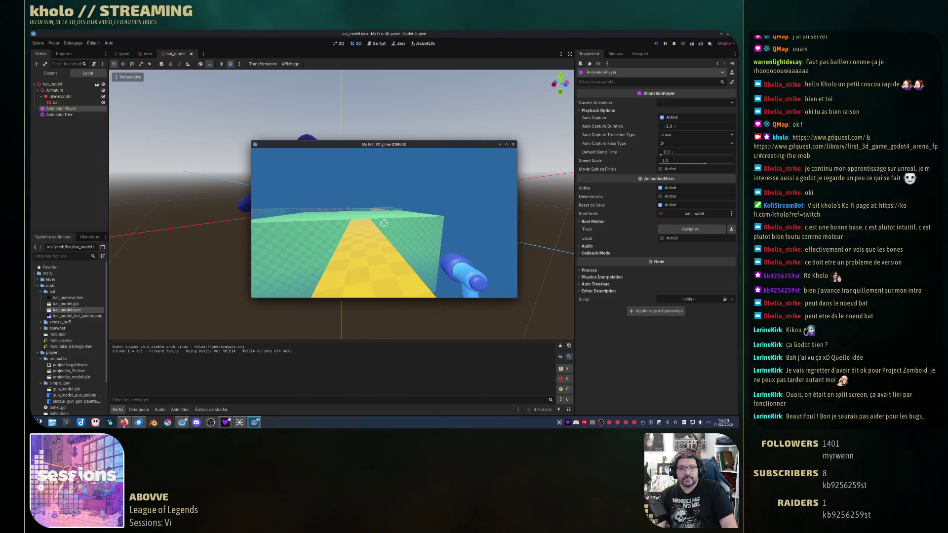
{"action": "key", "text": "w"}
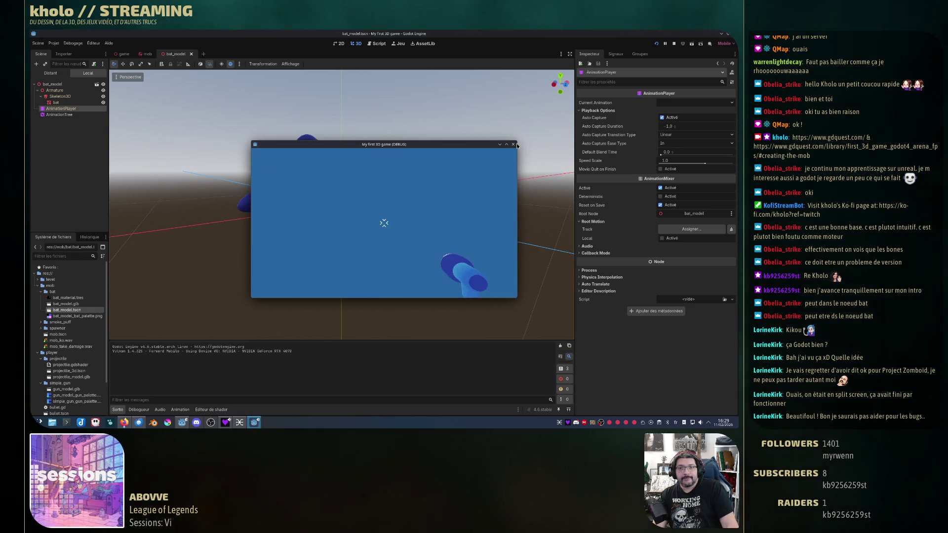
{"action": "left_click", "coordinate": [512, 146]}
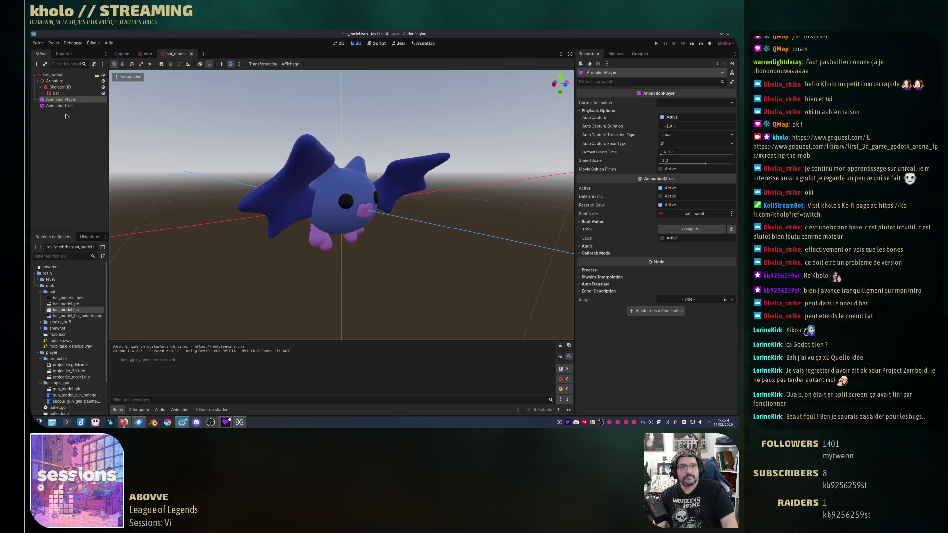
{"action": "left_click", "coordinate": [68, 107]}
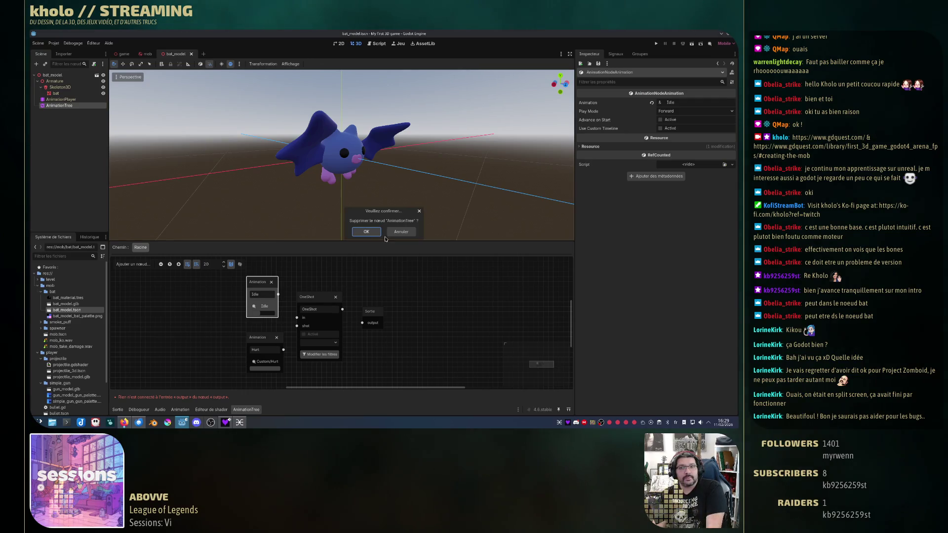
Confirm deleting the AnimationTree node and run the game again with F5.
{"action": "key", "text": "Return"}
{"action": "scroll", "coordinate": [383, 222], "scroll_direction": "down", "scroll_amount": 10}
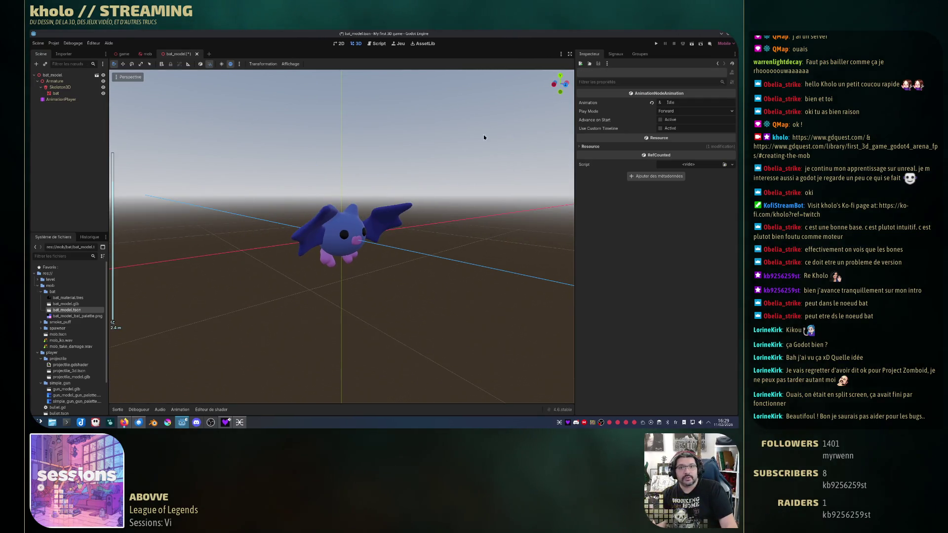
{"action": "key", "text": "F5"}
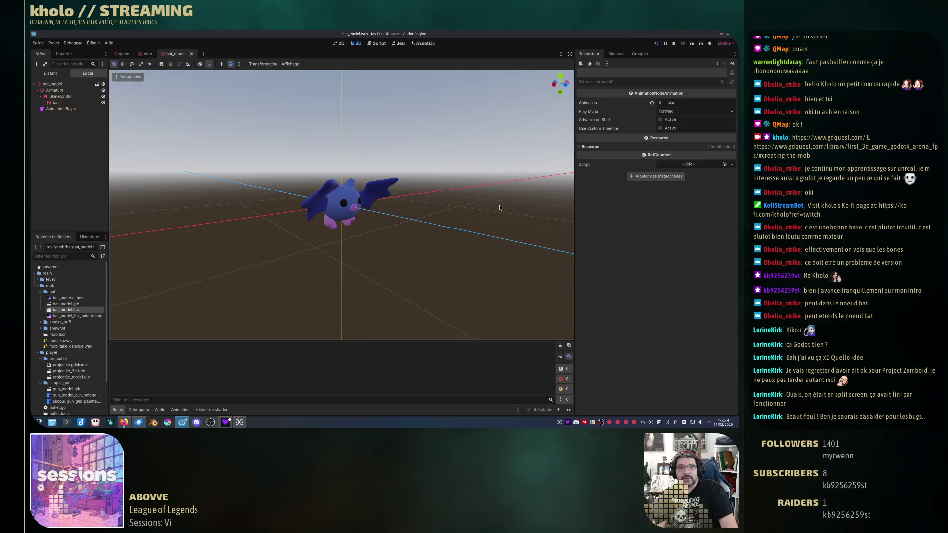
Walk along the yellow platform onto the green platform, then stop the game with F8.
{"action": "key", "text": "w"}
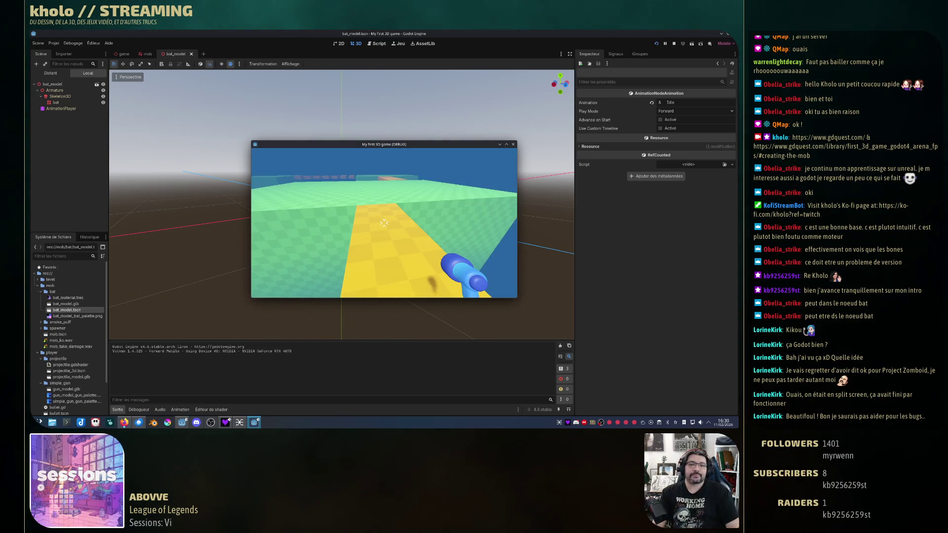
{"action": "mouse_move", "coordinate": [385, 223]}
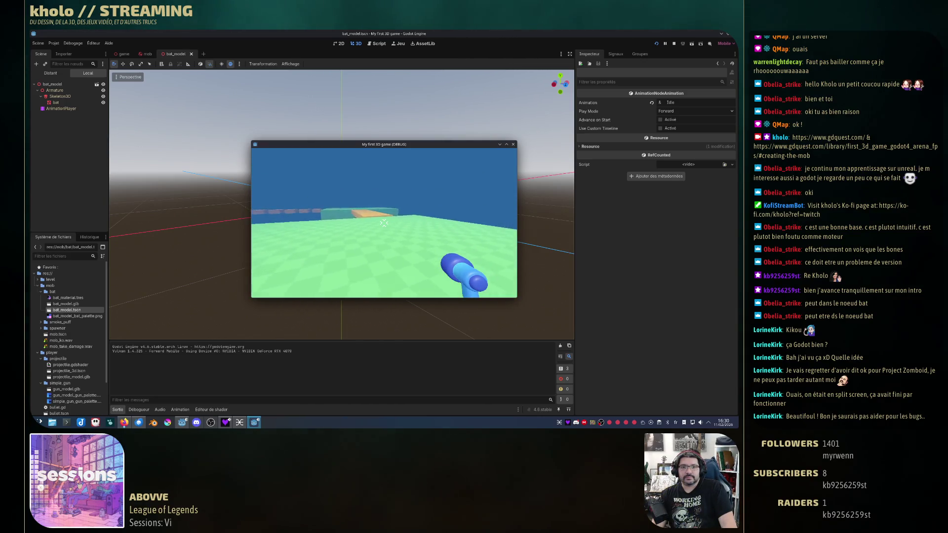
{"action": "key", "text": "w"}
{"action": "key", "text": "space"}
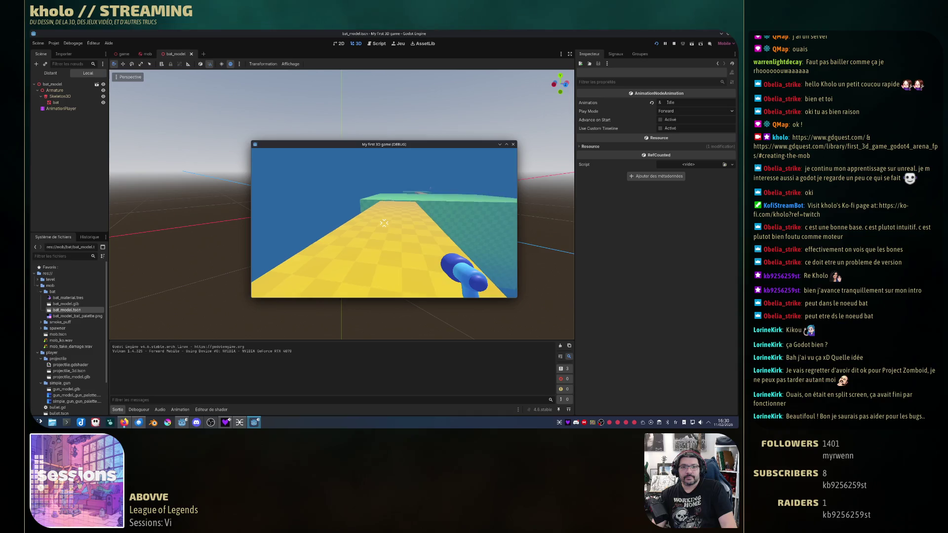
{"action": "key", "text": "w"}
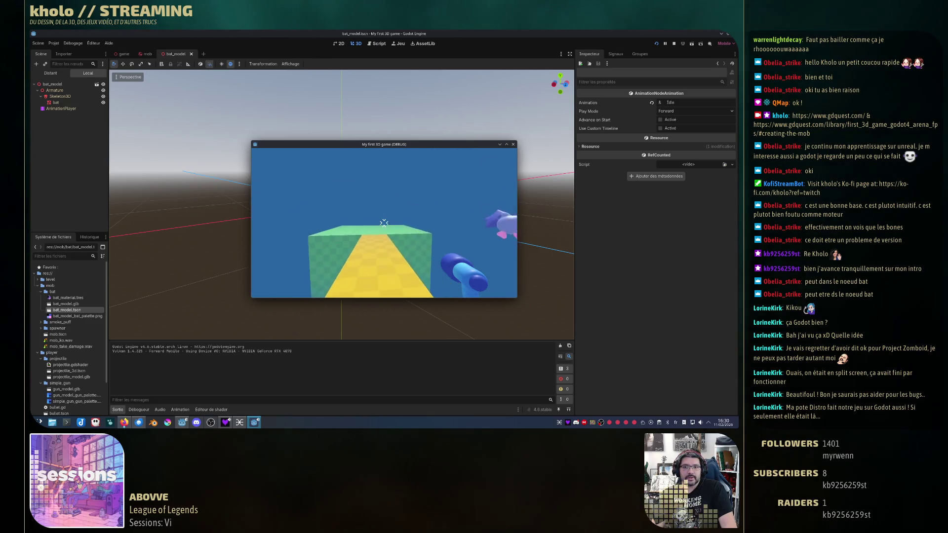
{"action": "key", "text": "w"}
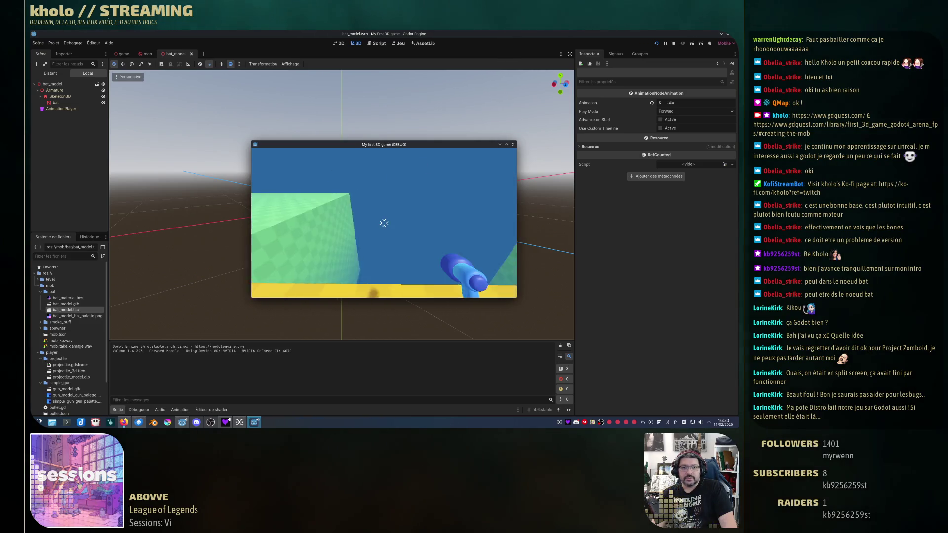
{"action": "key", "text": "F8"}
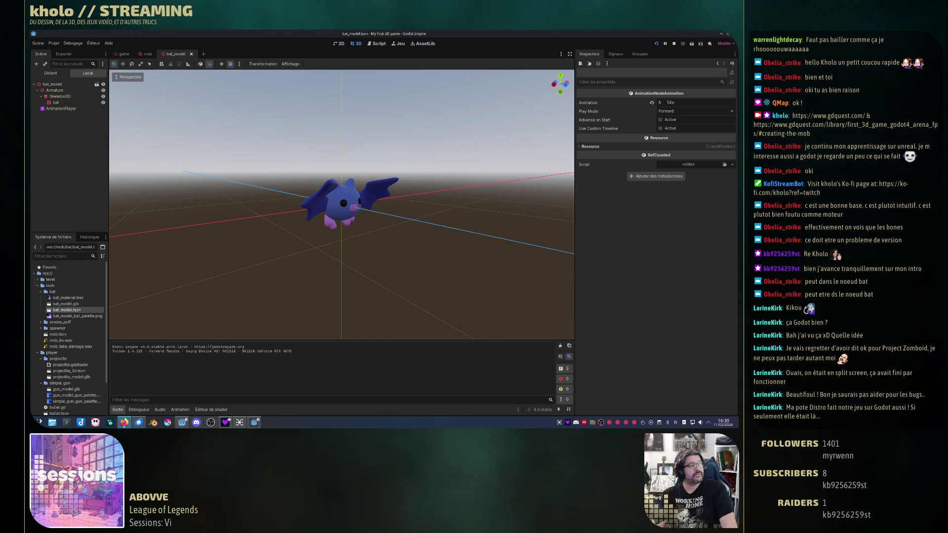
{"action": "key", "text": "F5"}
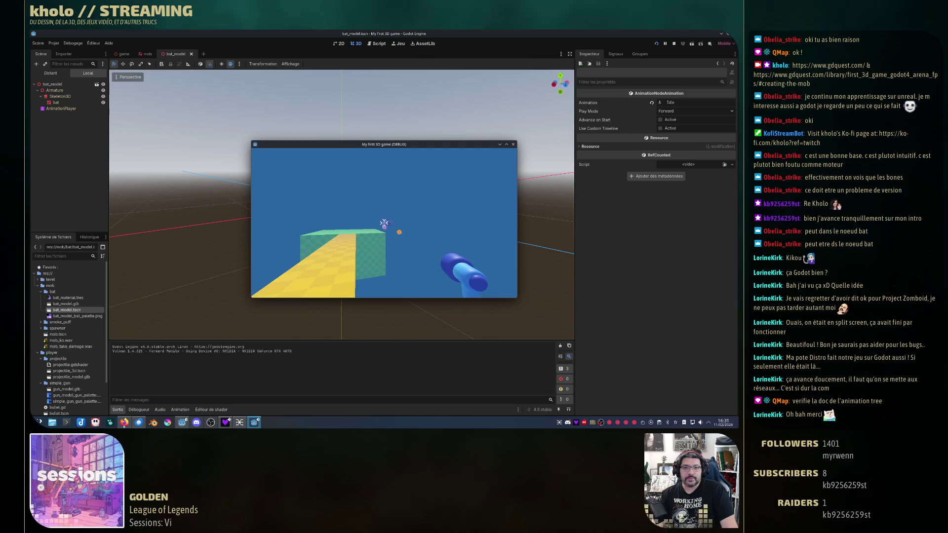
{"action": "key", "text": "Escape"}
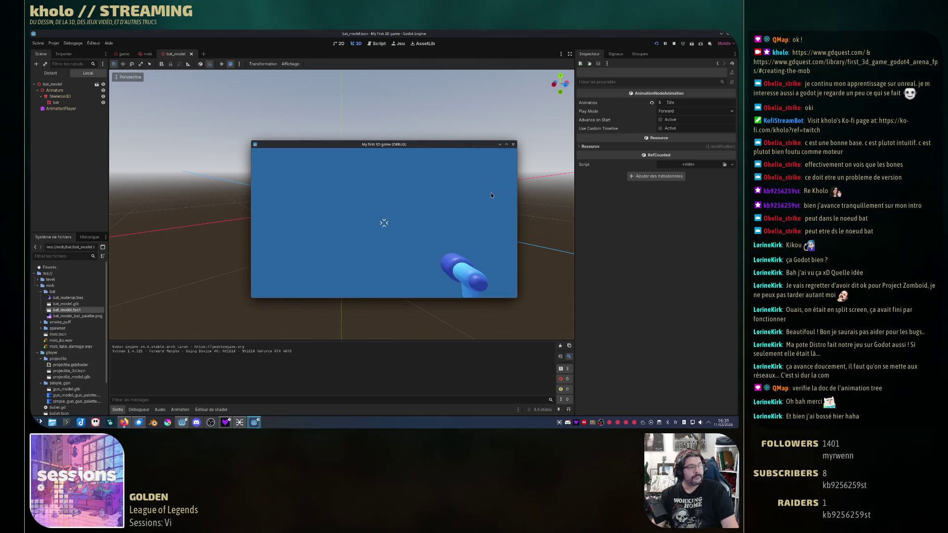
{"action": "left_click", "coordinate": [513, 144]}
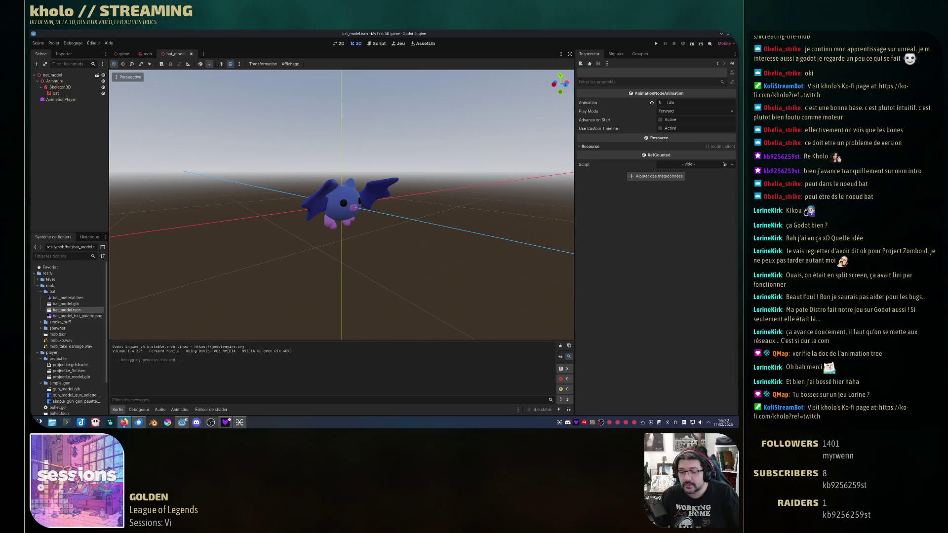
{"action": "key", "text": "alt+Tab"}
Open the 'Using AnimationTree' docs result, then switch to the pinned Bluesky profile tab.
{"action": "key", "text": "ctrl+Tab"}
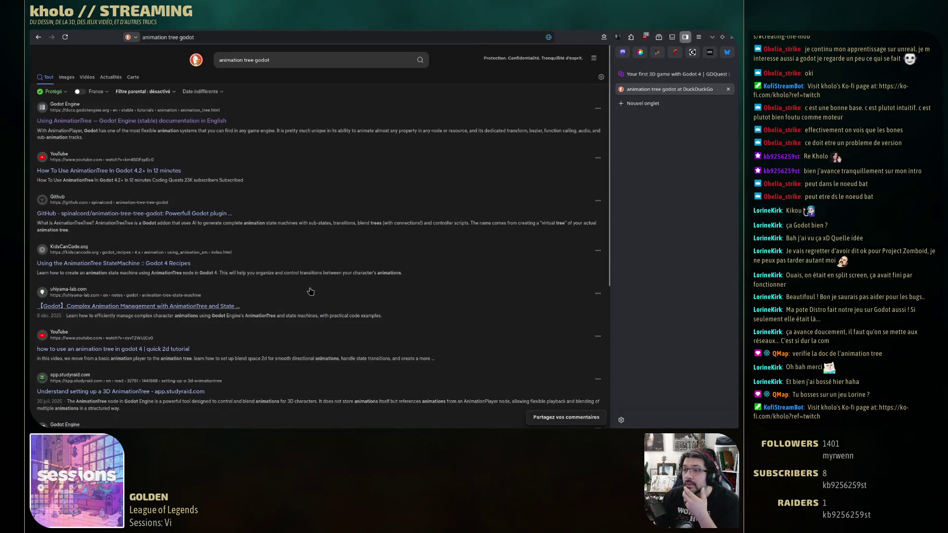
{"action": "left_click", "coordinate": [170, 121]}
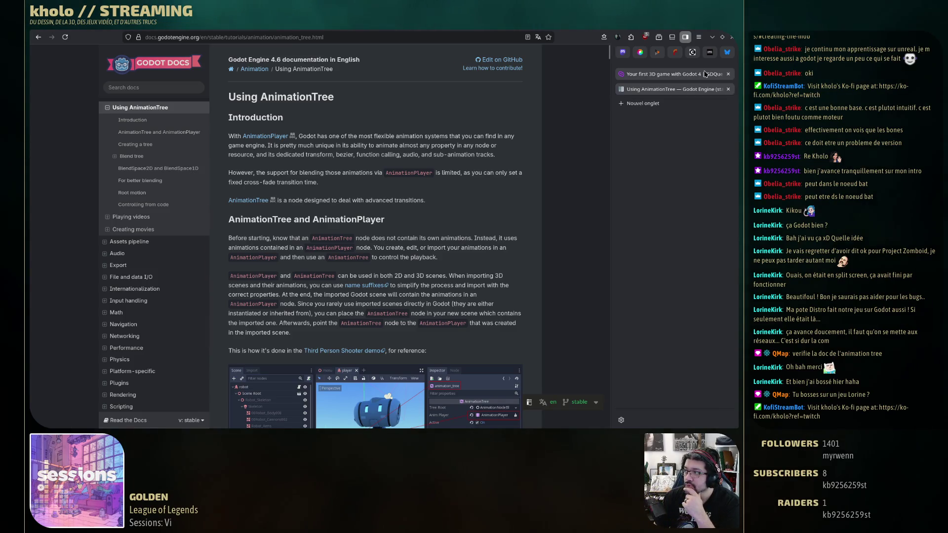
{"action": "mouse_move", "coordinate": [705, 74]}
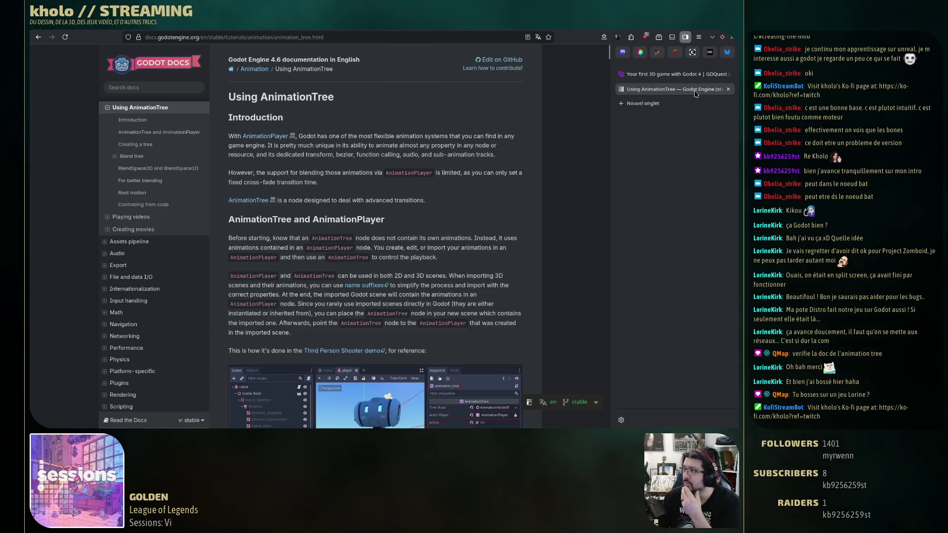
{"action": "left_click", "coordinate": [726, 52]}
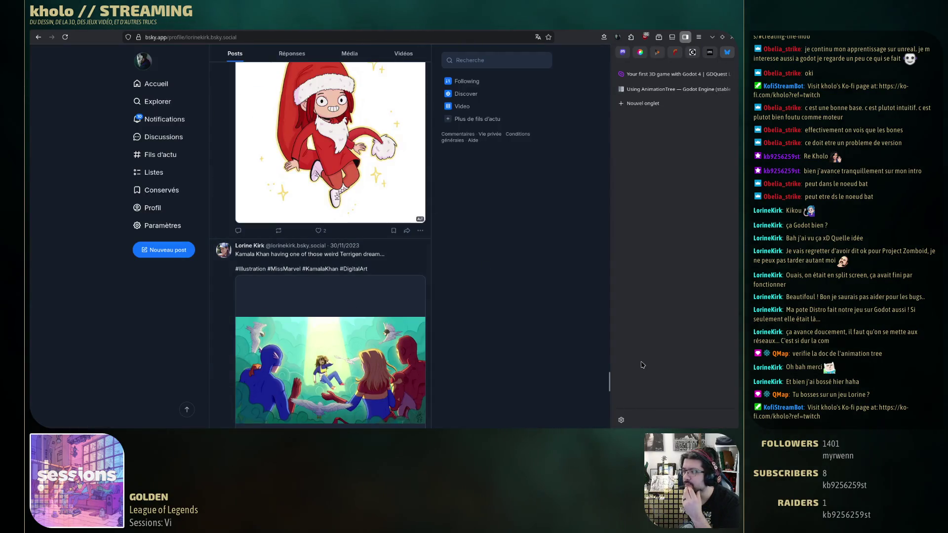
Scroll the Bluesky feed and open the indie game studio's profile page.
{"action": "left_click_drag", "start_coordinate": [609, 383], "coordinate": [622, 86]}
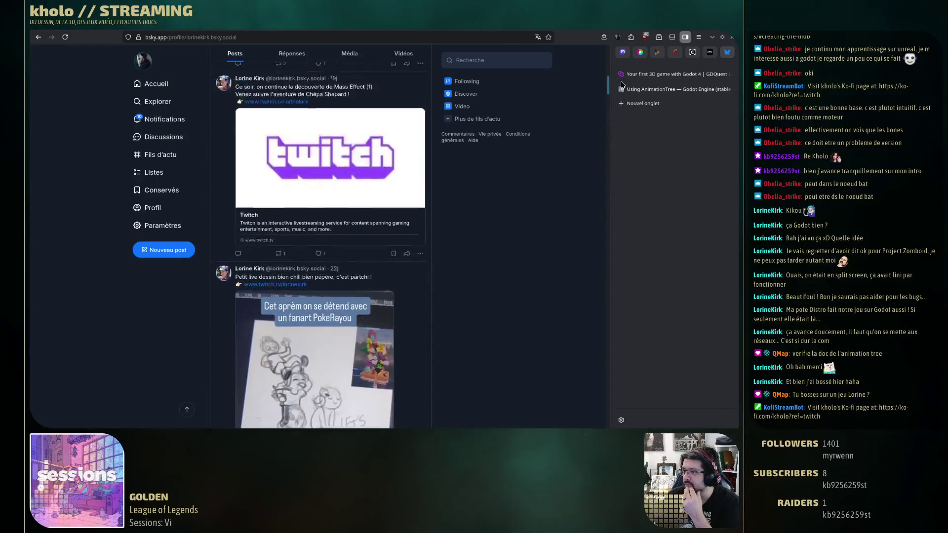
{"action": "scroll", "coordinate": [388, 309], "scroll_direction": "up", "scroll_amount": 10}
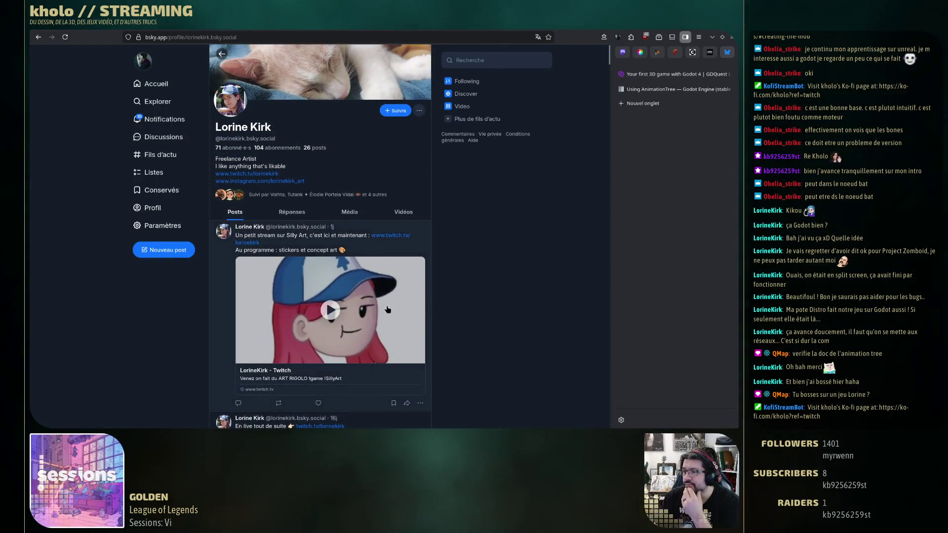
{"action": "scroll", "coordinate": [383, 307], "scroll_direction": "down", "scroll_amount": 5}
{"action": "scroll", "coordinate": [377, 306], "scroll_direction": "down", "scroll_amount": 5}
{"action": "scroll", "coordinate": [376, 305], "scroll_direction": "down", "scroll_amount": 5}
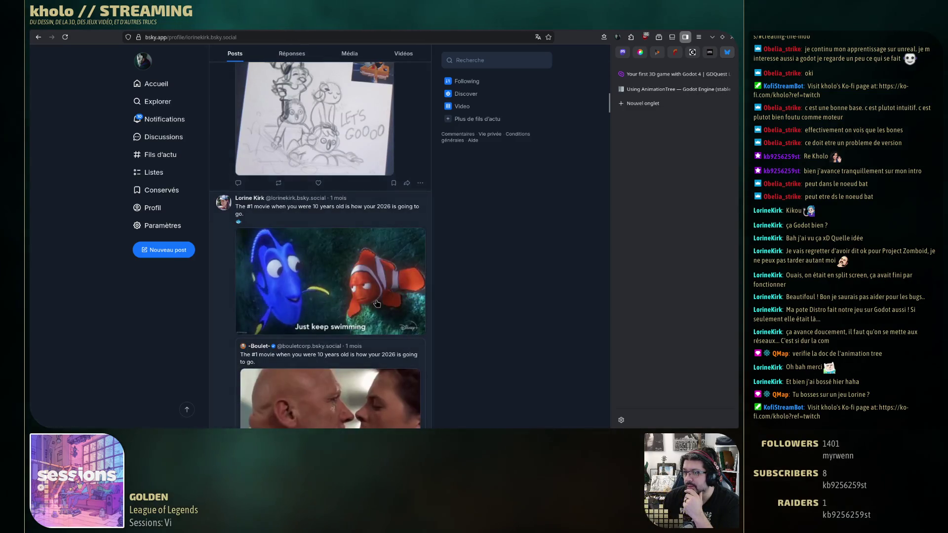
{"action": "scroll", "coordinate": [376, 301], "scroll_direction": "down", "scroll_amount": 5}
{"action": "scroll", "coordinate": [376, 298], "scroll_direction": "down", "scroll_amount": 3}
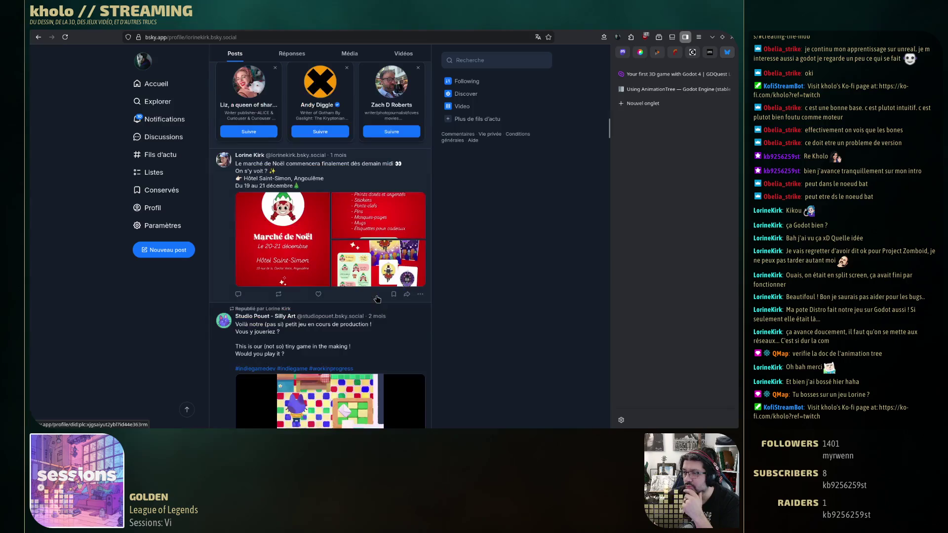
{"action": "scroll", "coordinate": [377, 298], "scroll_direction": "down", "scroll_amount": 2}
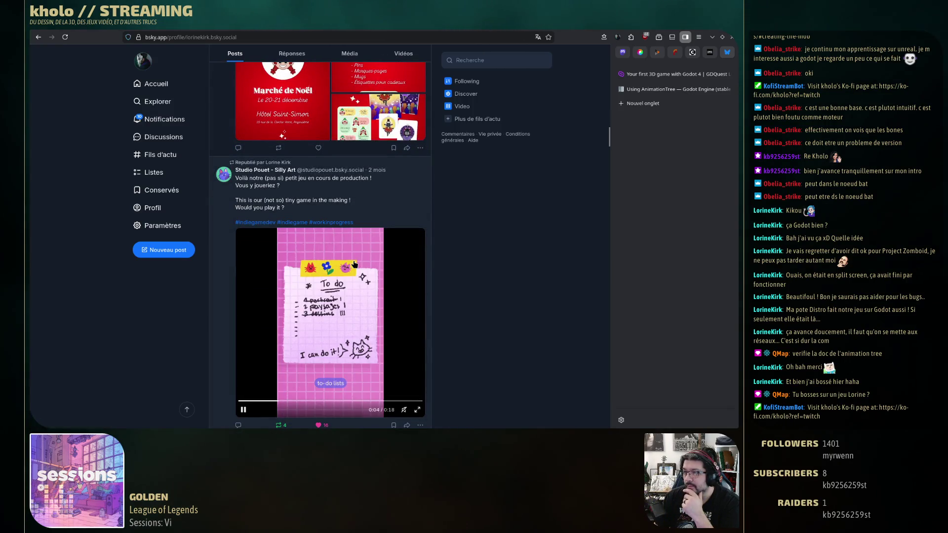
{"action": "scroll", "coordinate": [354, 264], "scroll_direction": "down", "scroll_amount": 2}
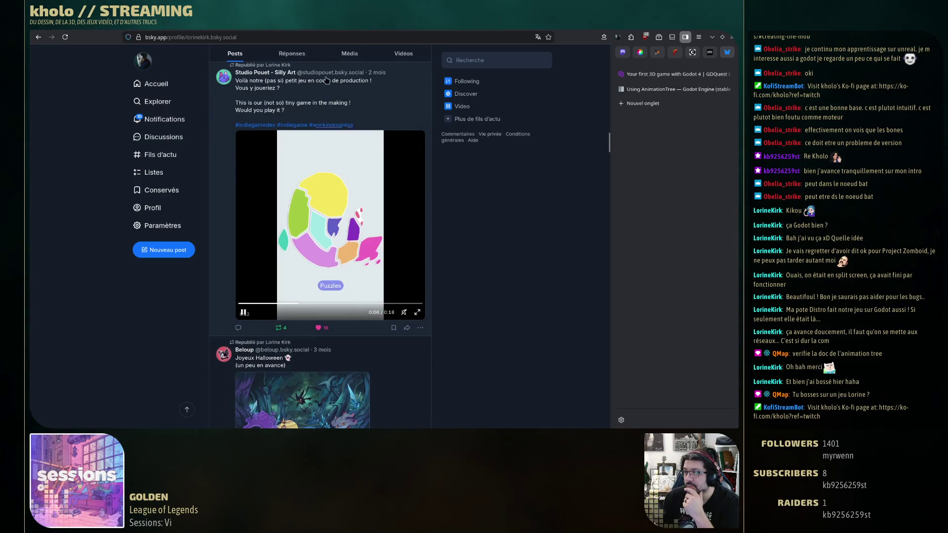
{"action": "scroll", "coordinate": [355, 263], "scroll_direction": "up", "scroll_amount": 1}
{"action": "left_click", "coordinate": [272, 123]}
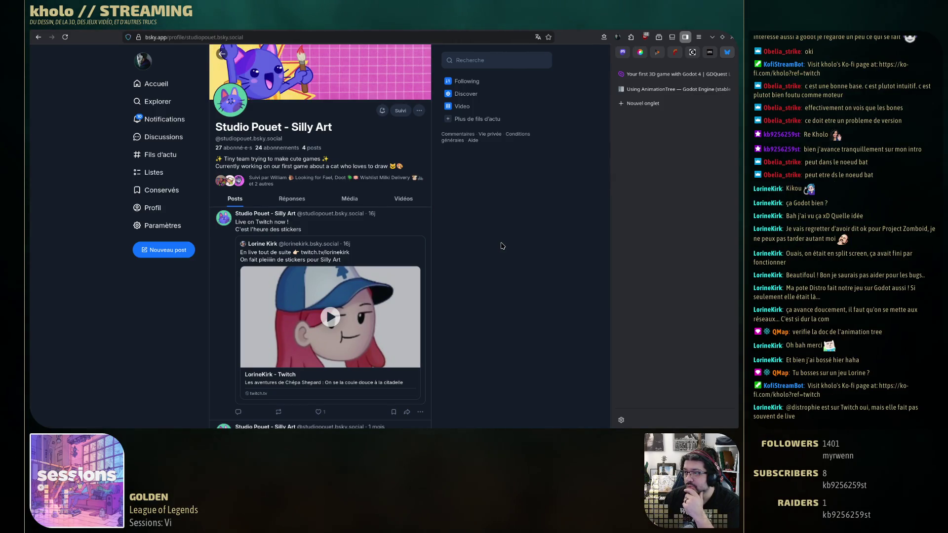
Browse the studio's profile posts and pause its game video.
{"action": "scroll", "coordinate": [502, 246], "scroll_direction": "down", "scroll_amount": 10}
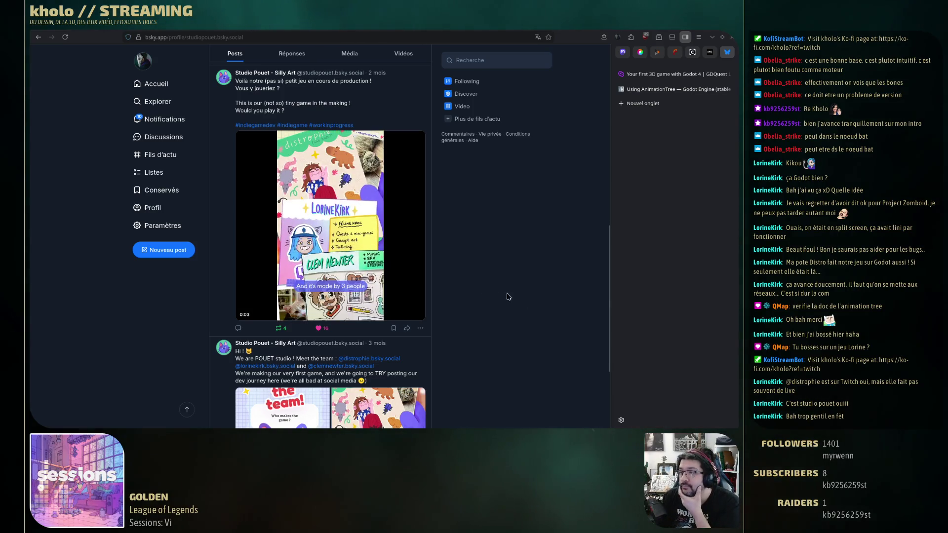
{"action": "mouse_move", "coordinate": [383, 189]}
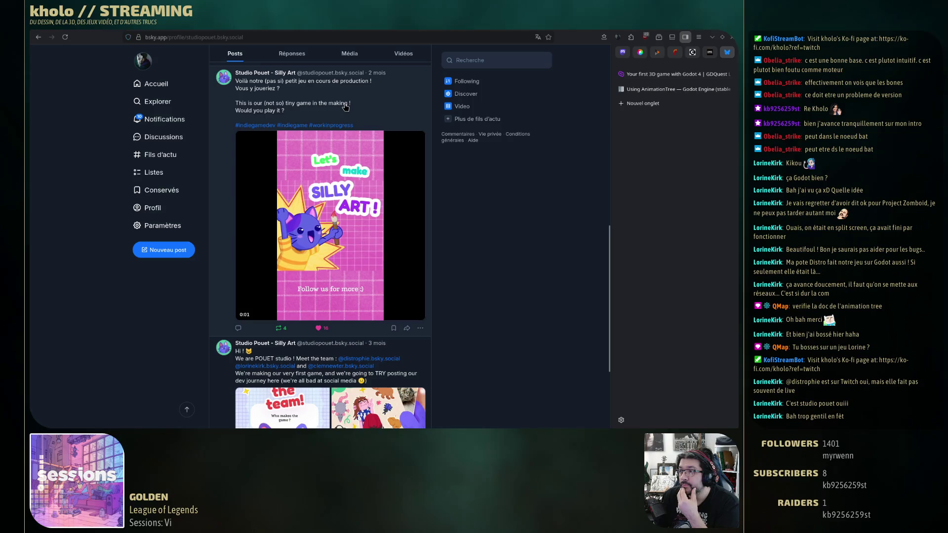
{"action": "scroll", "coordinate": [346, 108], "scroll_direction": "up", "scroll_amount": 1}
{"action": "scroll", "coordinate": [346, 108], "scroll_direction": "up", "scroll_amount": 5}
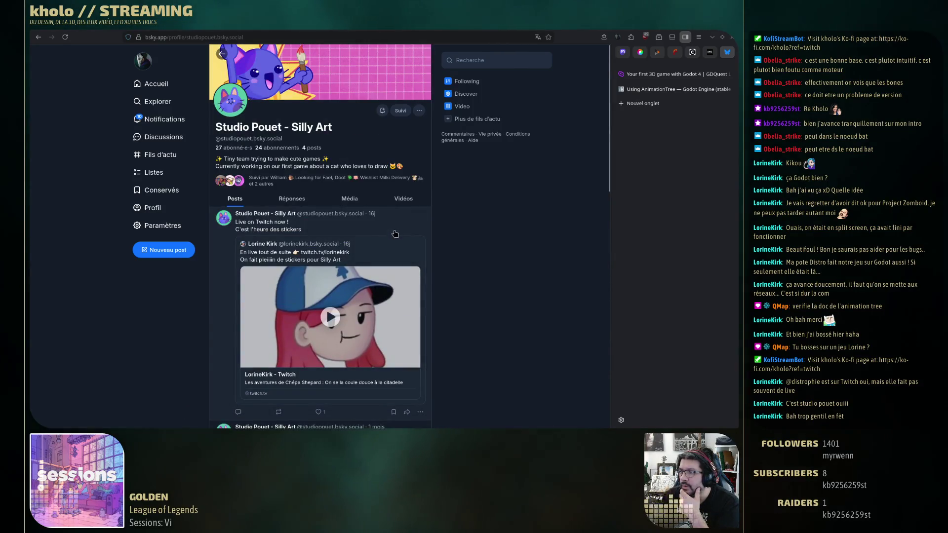
{"action": "scroll", "coordinate": [377, 289], "scroll_direction": "down", "scroll_amount": 8}
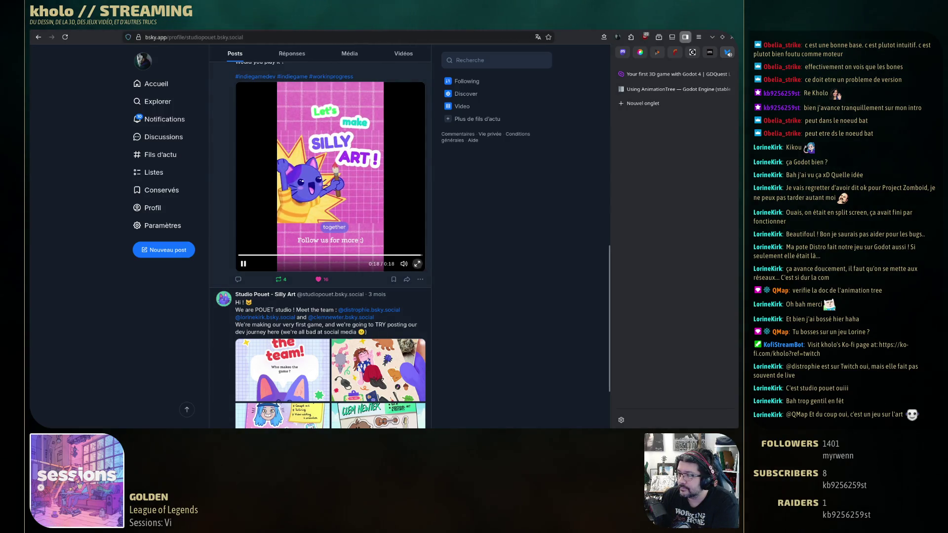
{"action": "left_click", "coordinate": [244, 264]}
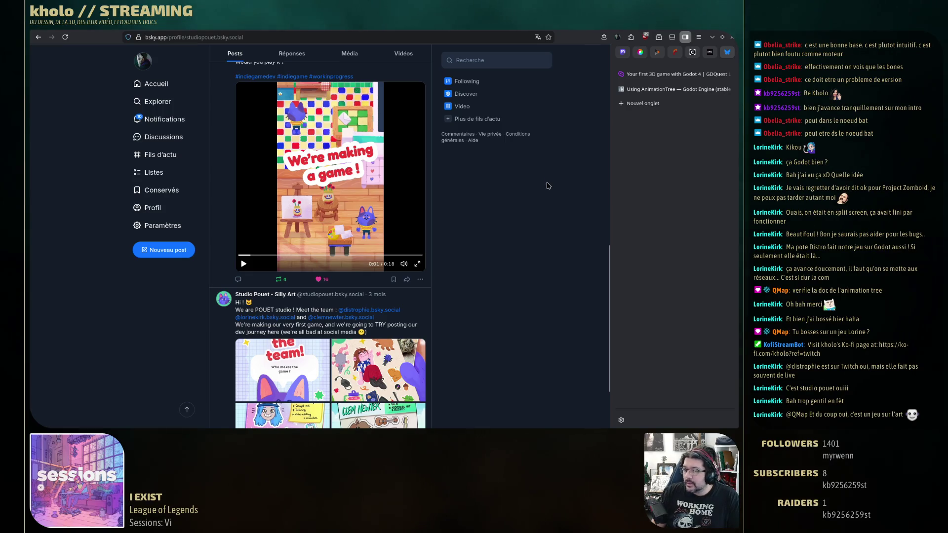
Open both team members tagged in the 'Meet the team' post in background tabs.
{"action": "scroll", "coordinate": [547, 185], "scroll_direction": "down", "scroll_amount": 3}
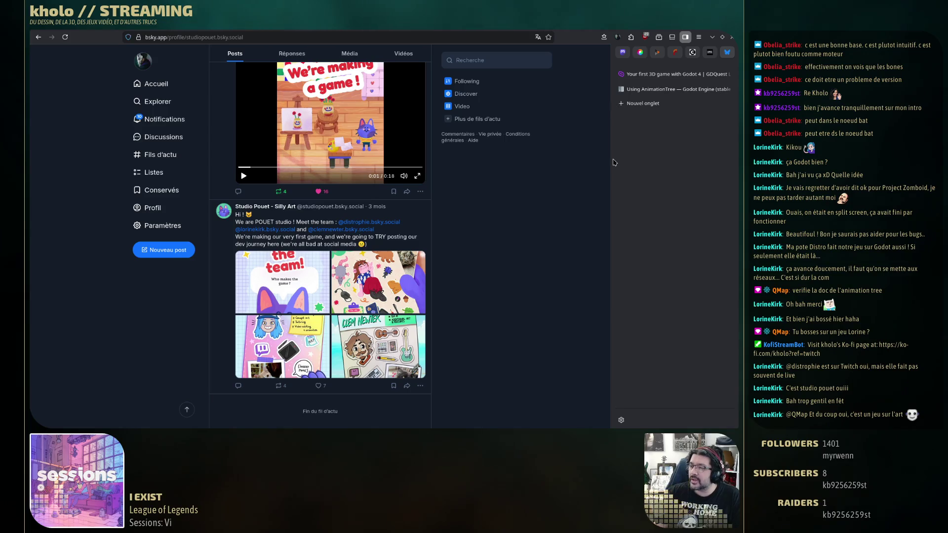
{"action": "mouse_move", "coordinate": [678, 96]}
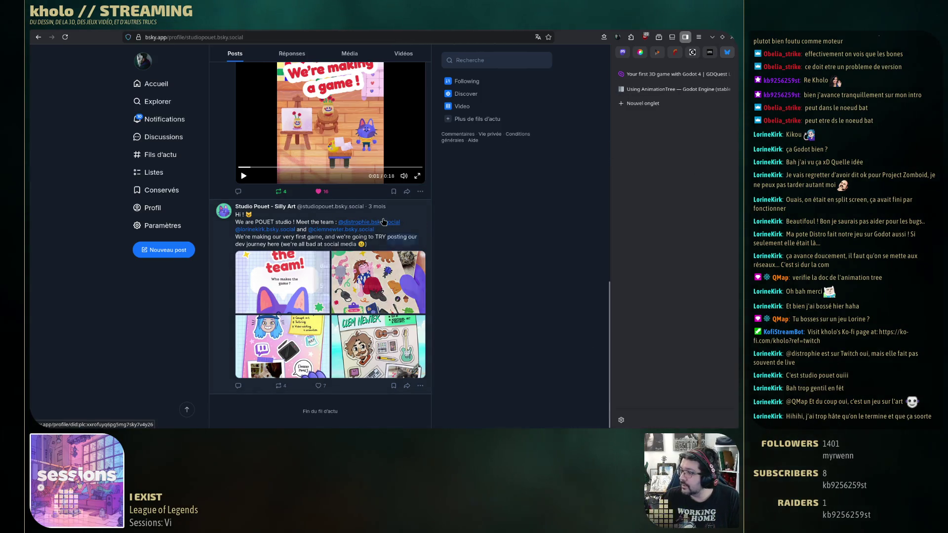
{"action": "middle_click", "coordinate": [382, 222]}
{"action": "middle_click", "coordinate": [341, 230]}
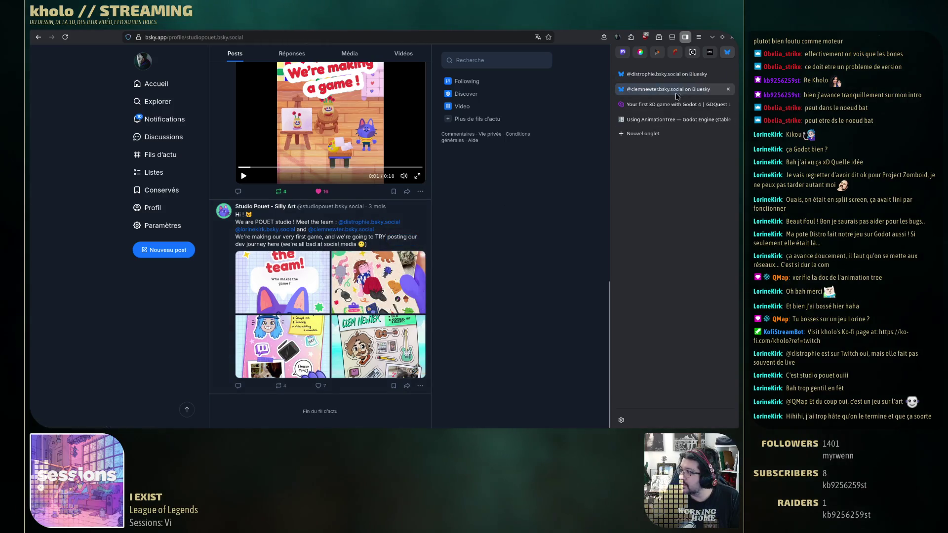
Follow both tagged team members with Suivre, then close their two profile tabs.
{"action": "left_click", "coordinate": [679, 92]}
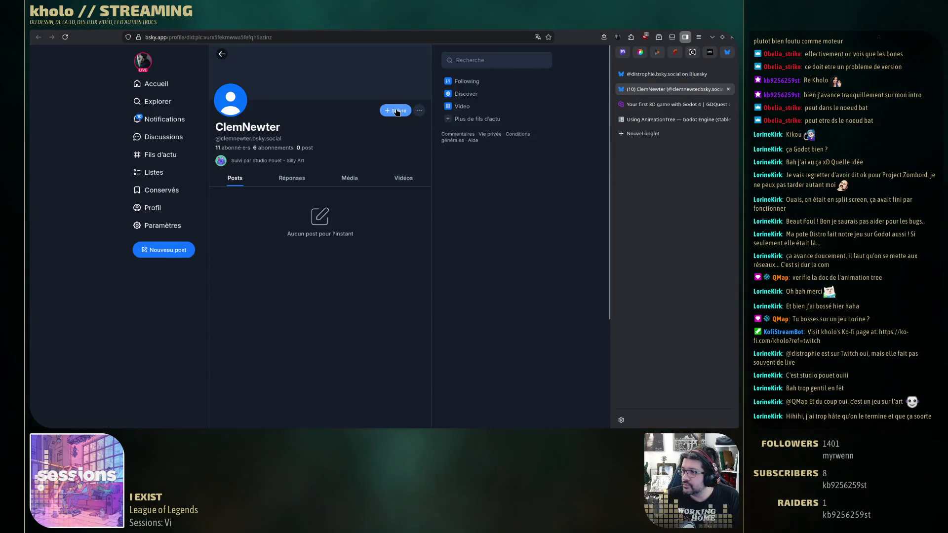
{"action": "left_click", "coordinate": [397, 111]}
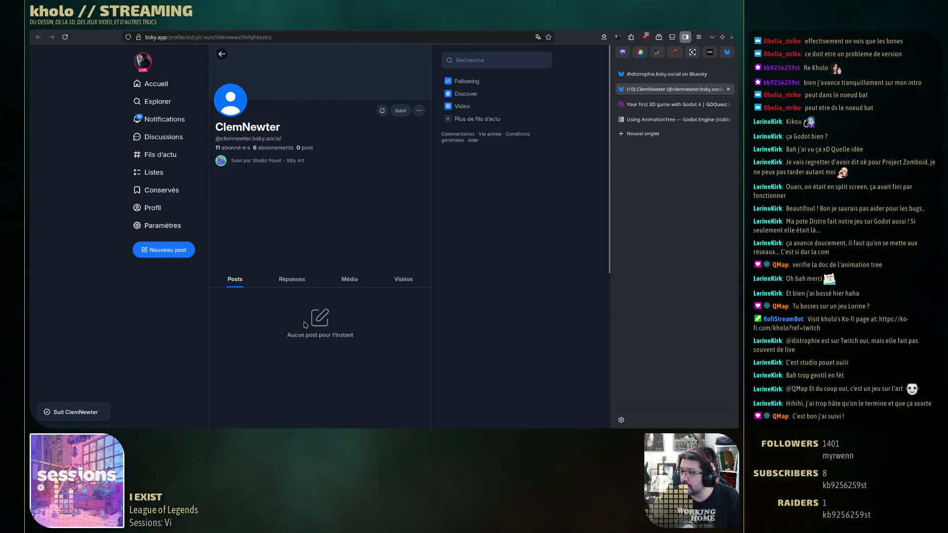
{"action": "left_click", "coordinate": [666, 75]}
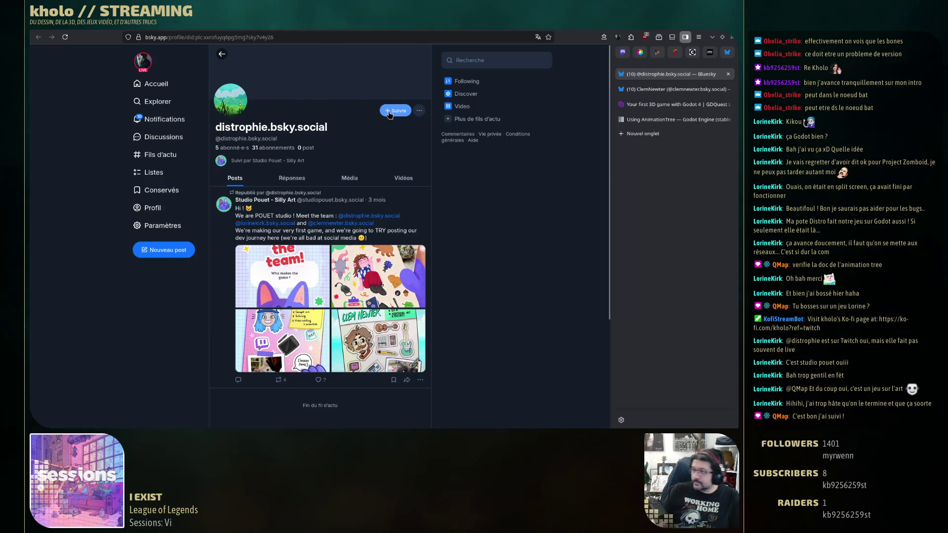
{"action": "left_click", "coordinate": [391, 111]}
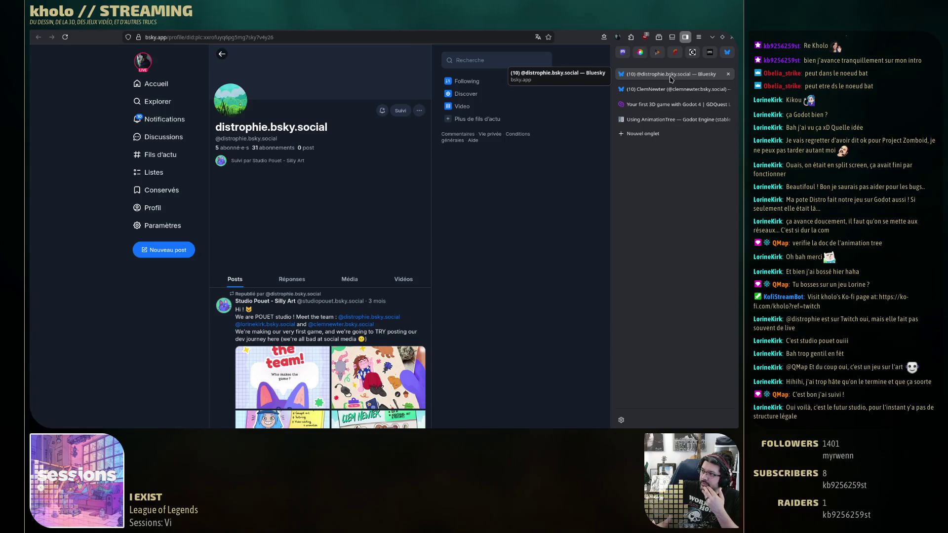
{"action": "middle_click", "coordinate": [671, 75]}
{"action": "middle_click", "coordinate": [672, 75]}
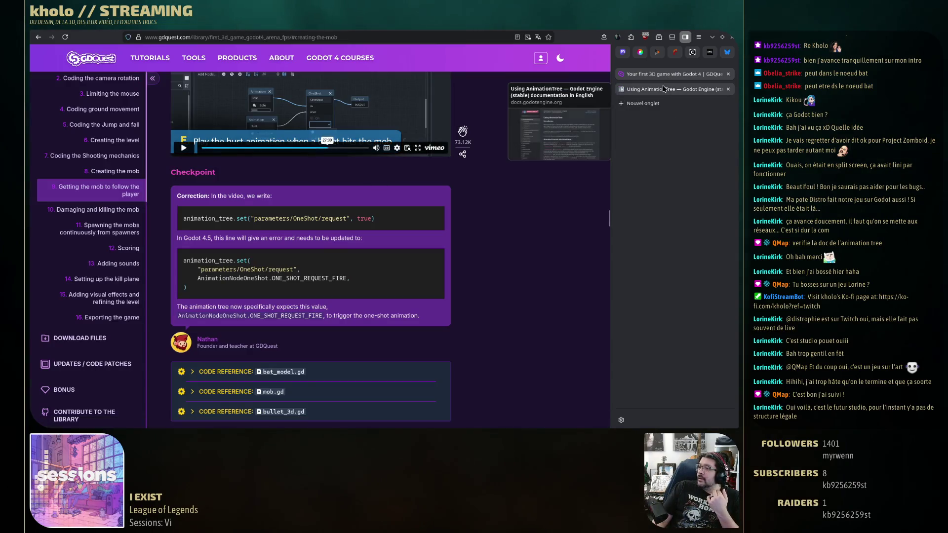
Return to the Using AnimationTree docs tab and scroll down to the Blend tree heading.
{"action": "left_click", "coordinate": [667, 88]}
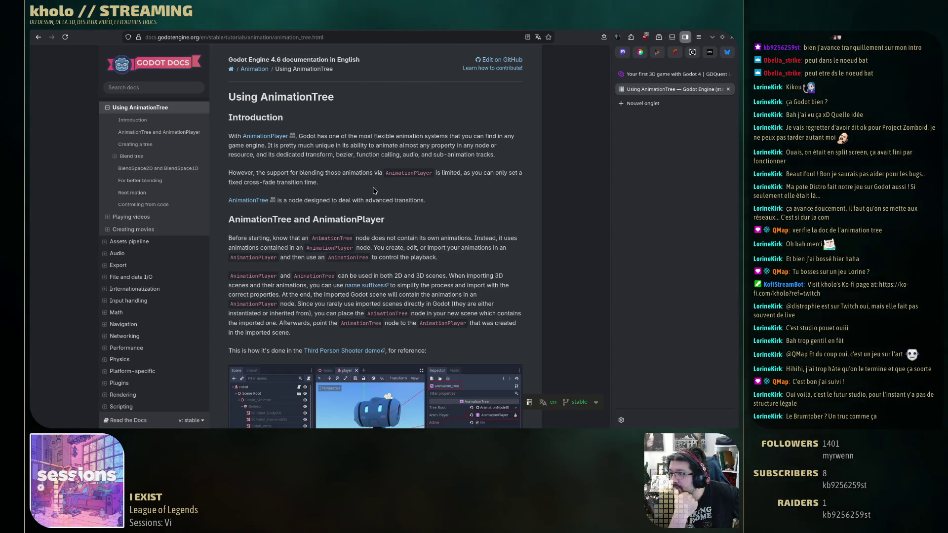
{"action": "scroll", "coordinate": [374, 191], "scroll_direction": "down", "scroll_amount": 5}
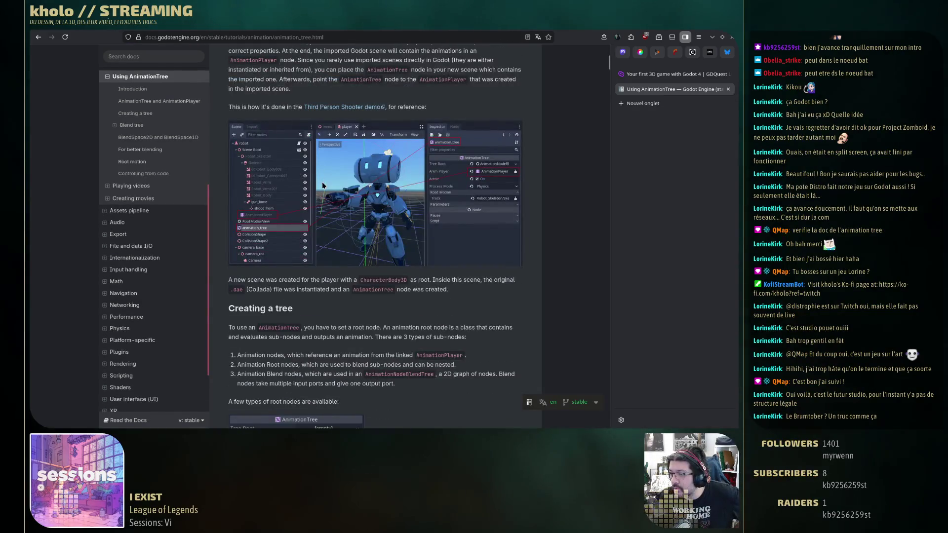
{"action": "scroll", "coordinate": [393, 246], "scroll_direction": "down", "scroll_amount": 5}
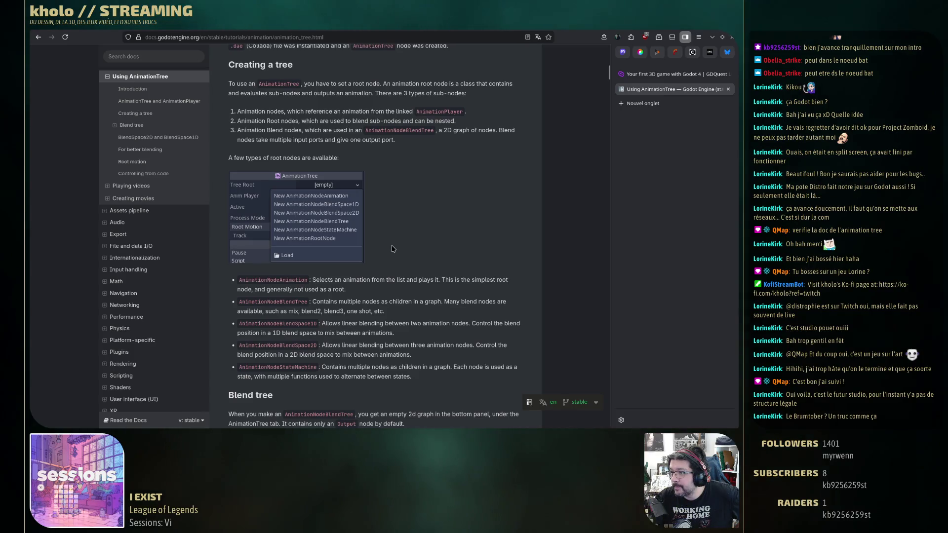
{"action": "scroll", "coordinate": [429, 198], "scroll_direction": "down", "scroll_amount": 4}
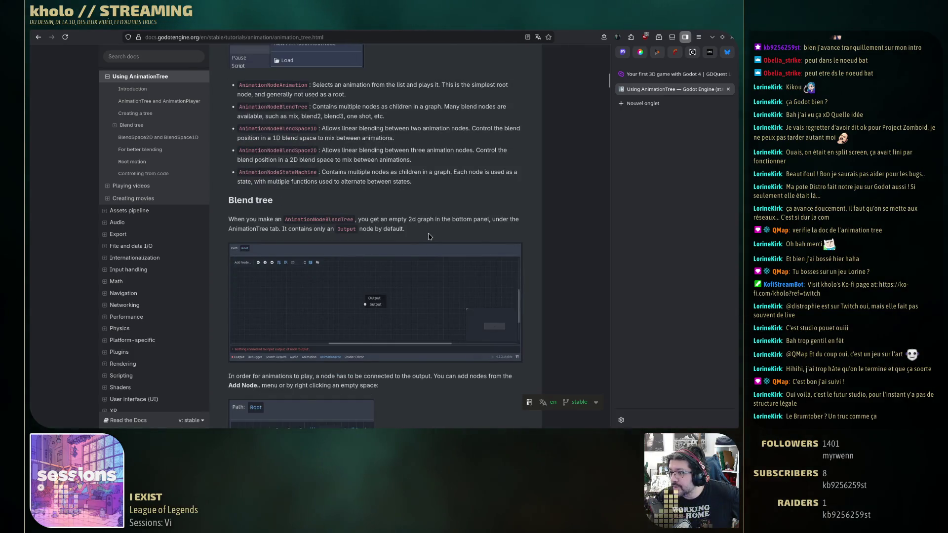
{"action": "scroll", "coordinate": [430, 237], "scroll_direction": "up", "scroll_amount": 1}
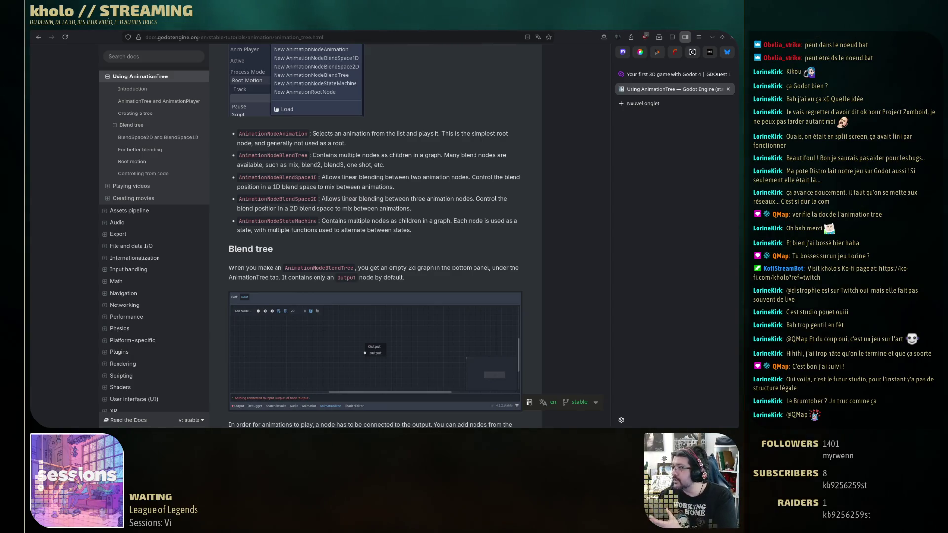
{"action": "scroll", "coordinate": [361, 220], "scroll_direction": "down", "scroll_amount": 5}
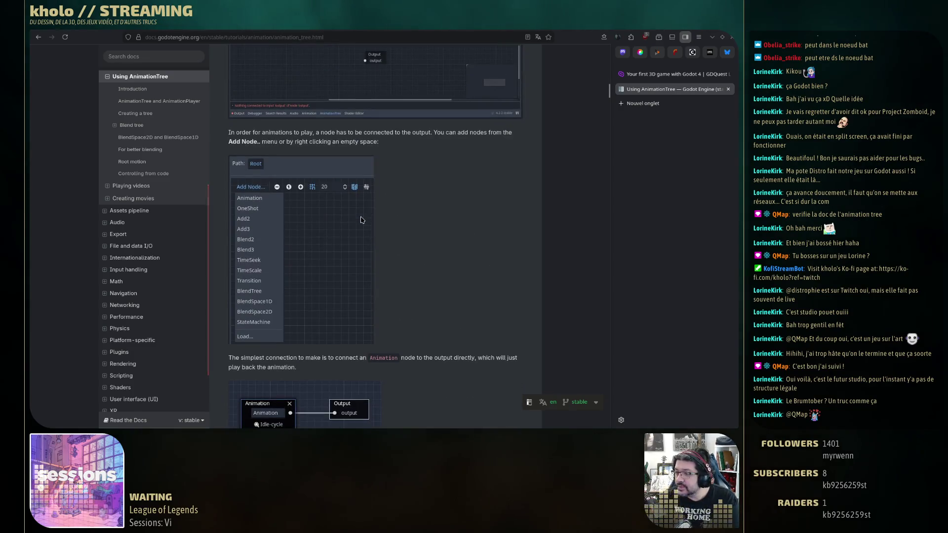
Scroll the AnimationTree docs past Blend2/Blend3, filters and OneShot down to TimeSeek.
{"action": "scroll", "coordinate": [390, 237], "scroll_direction": "down", "scroll_amount": 4}
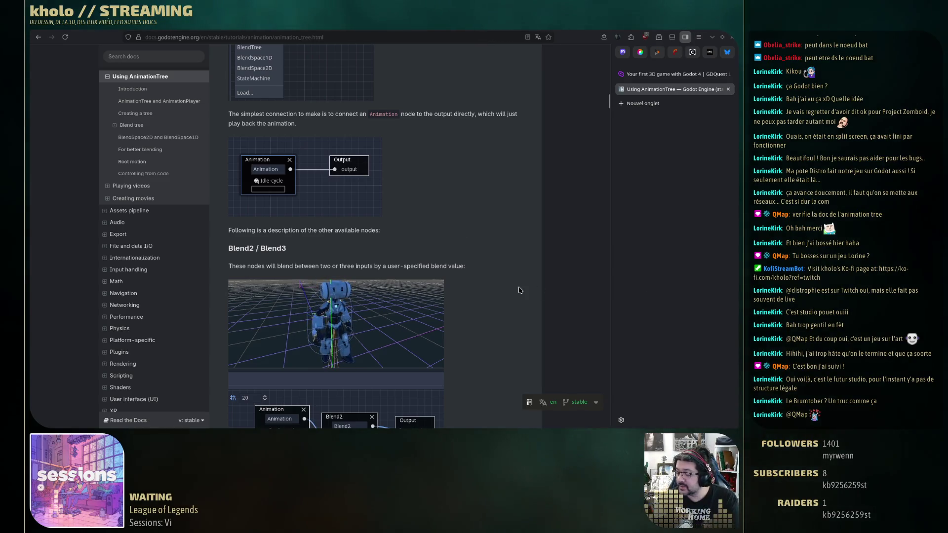
{"action": "scroll", "coordinate": [519, 289], "scroll_direction": "down", "scroll_amount": 4}
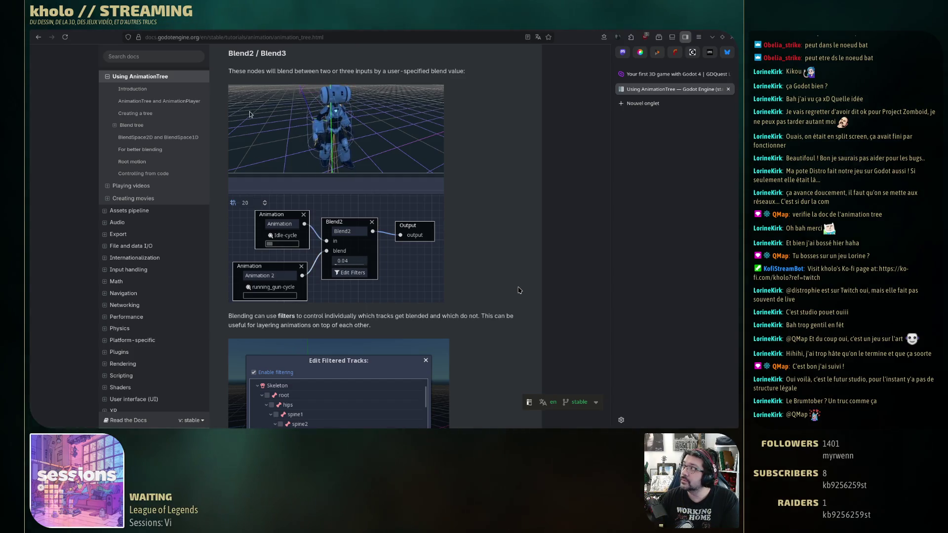
{"action": "scroll", "coordinate": [493, 345], "scroll_direction": "down", "scroll_amount": 1}
{"action": "scroll", "coordinate": [492, 345], "scroll_direction": "down", "scroll_amount": 5}
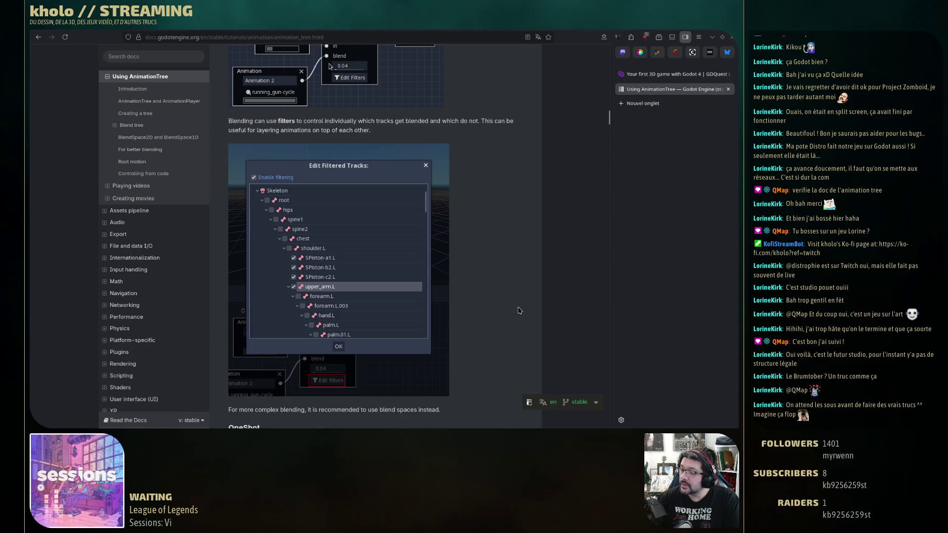
{"action": "scroll", "coordinate": [517, 308], "scroll_direction": "down", "scroll_amount": 3}
{"action": "scroll", "coordinate": [520, 301], "scroll_direction": "down", "scroll_amount": 5}
{"action": "scroll", "coordinate": [523, 293], "scroll_direction": "down", "scroll_amount": 3}
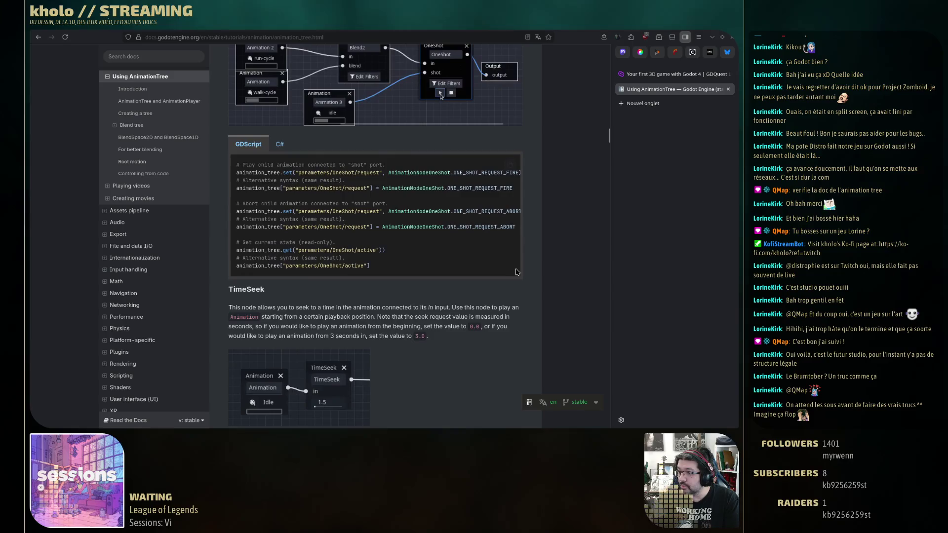
{"action": "scroll", "coordinate": [516, 276], "scroll_direction": "down", "scroll_amount": 2}
{"action": "scroll", "coordinate": [513, 270], "scroll_direction": "down", "scroll_amount": 3}
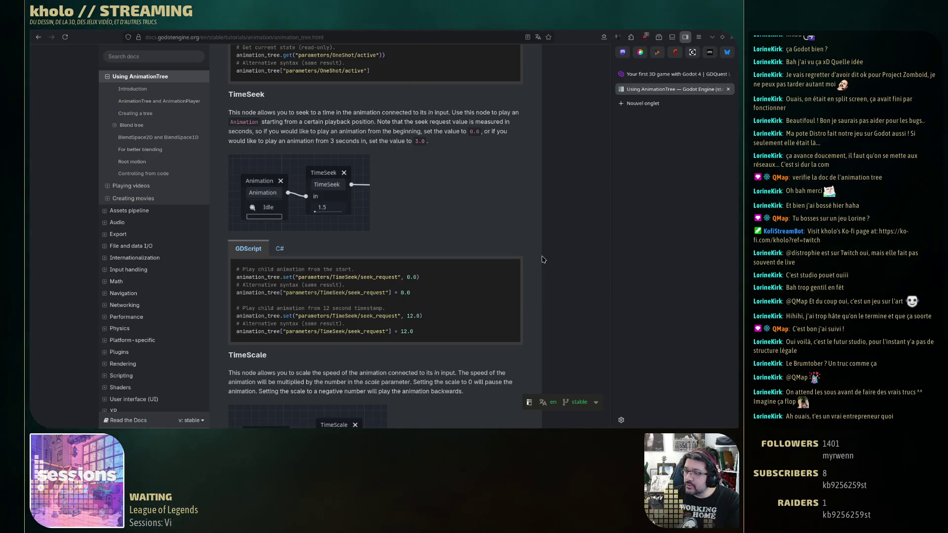
Scroll past TimeScale, Transition and StateMachine to the Immediate, Sync and At End transition types.
{"action": "scroll", "coordinate": [587, 286], "scroll_direction": "down", "scroll_amount": 4}
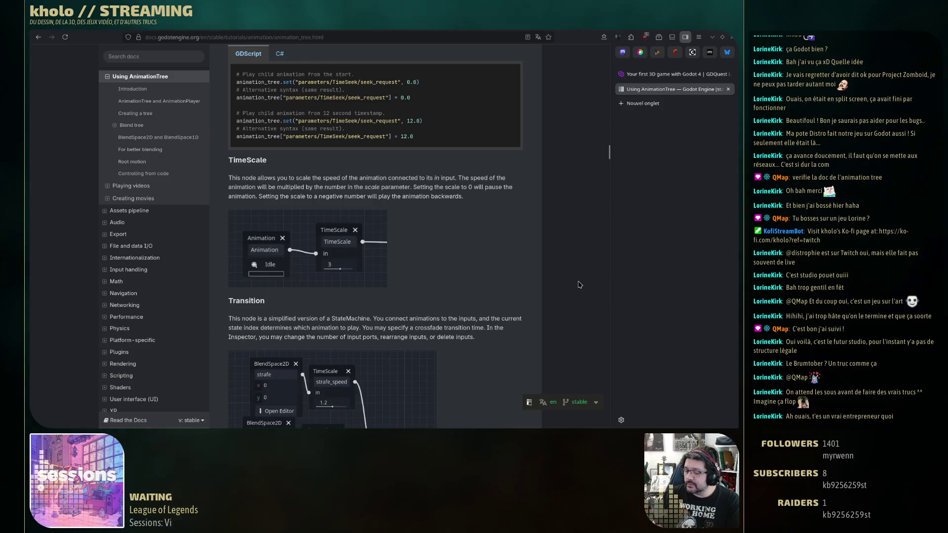
{"action": "scroll", "coordinate": [528, 256], "scroll_direction": "down", "scroll_amount": 5}
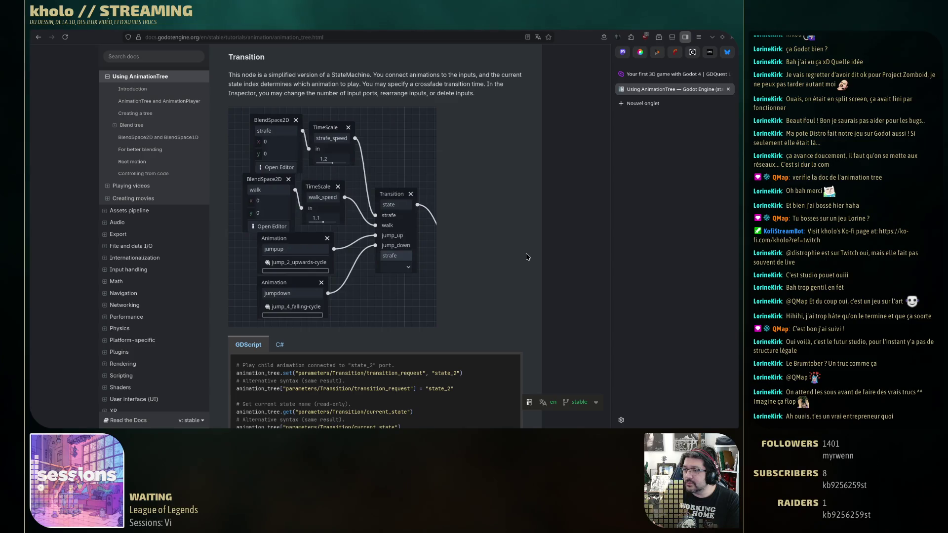
{"action": "scroll", "coordinate": [527, 257], "scroll_direction": "down", "scroll_amount": 4}
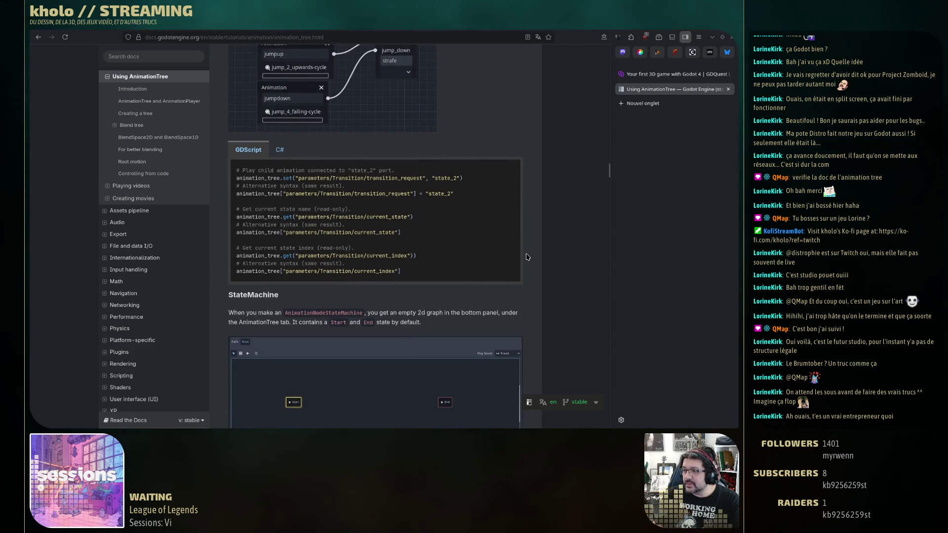
{"action": "scroll", "coordinate": [527, 257], "scroll_direction": "down", "scroll_amount": 5}
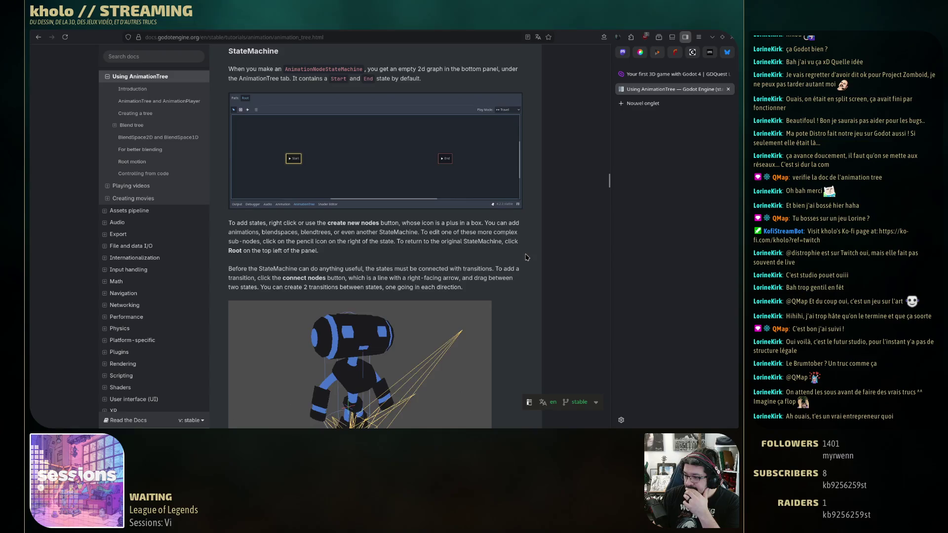
{"action": "scroll", "coordinate": [526, 257], "scroll_direction": "down", "scroll_amount": 2}
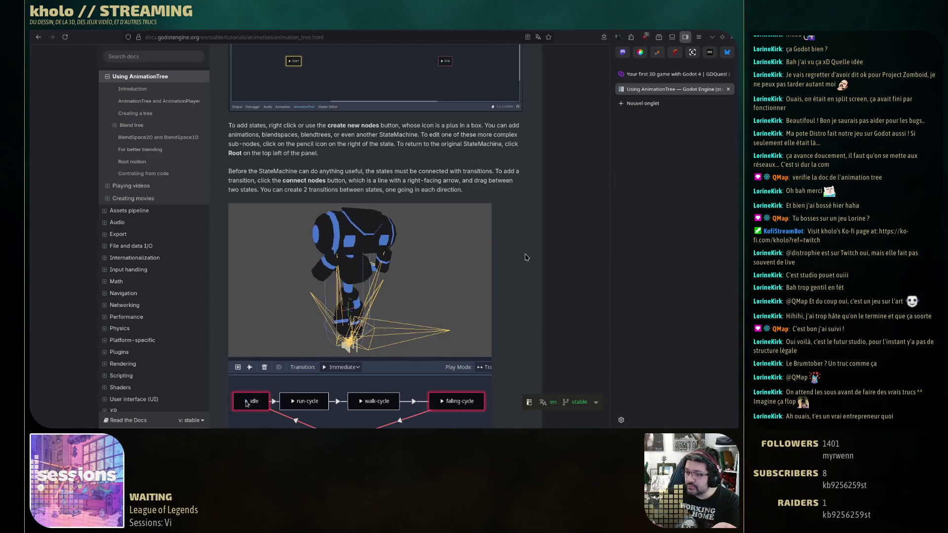
{"action": "scroll", "coordinate": [527, 258], "scroll_direction": "down", "scroll_amount": 4}
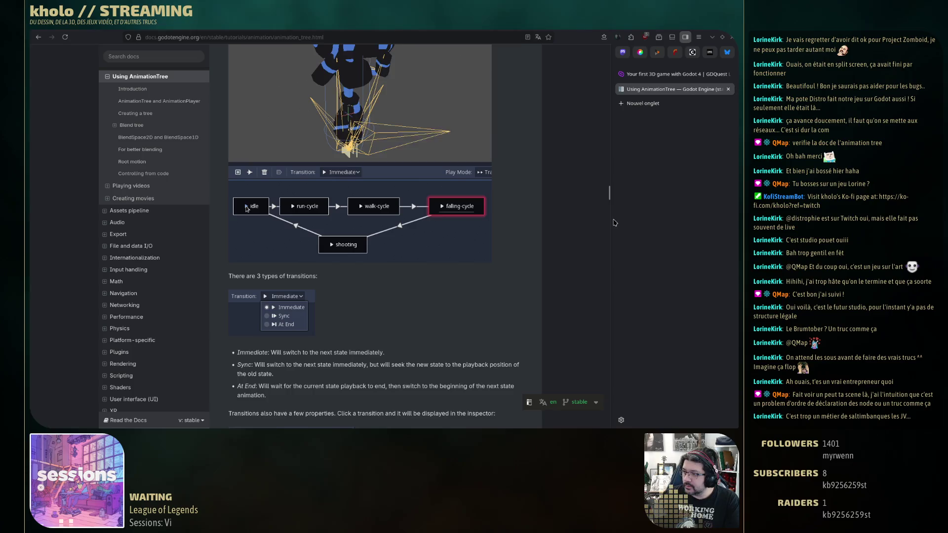
{"action": "left_click_drag", "start_coordinate": [609, 198], "coordinate": [596, 371]}
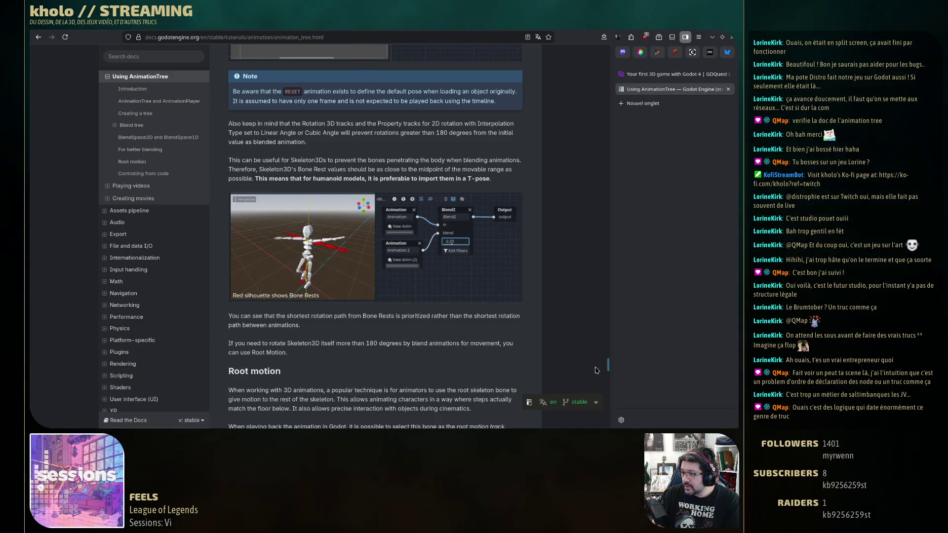
Drag down to the Root motion section and open the Read the Docs language/version flyout.
{"action": "mouse_move", "coordinate": [596, 370]}
{"action": "left_mouse_down"}
{"action": "mouse_move", "coordinate": [592, 409]}
{"action": "mouse_move", "coordinate": [596, 386]}
{"action": "left_mouse_up"}
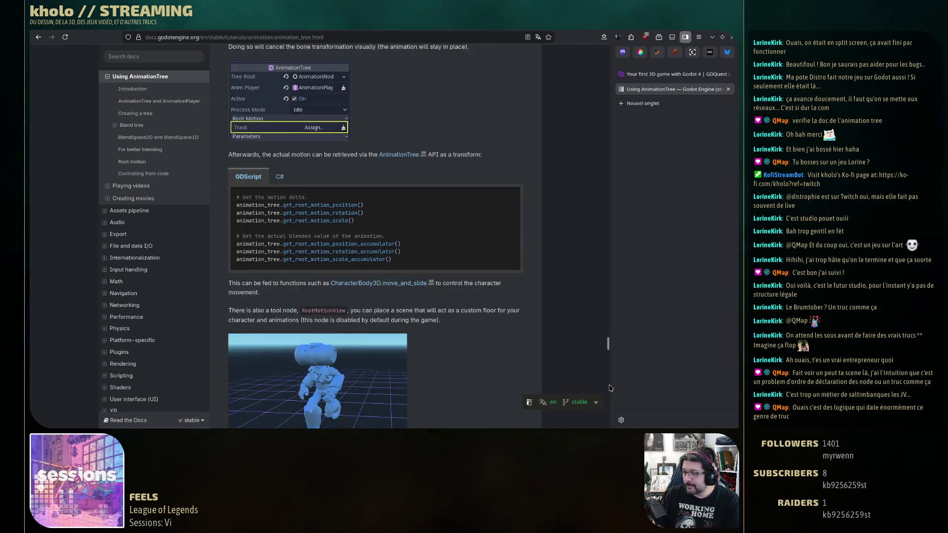
{"action": "left_click", "coordinate": [550, 402]}
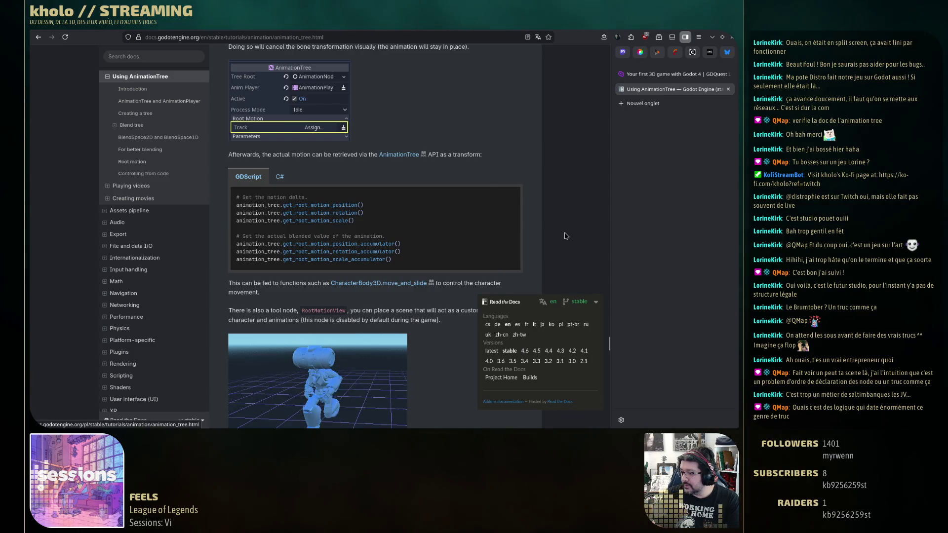
Switch the AnimationTree documentation to French and select, then deselect, part of the title.
{"action": "left_click", "coordinate": [526, 326]}
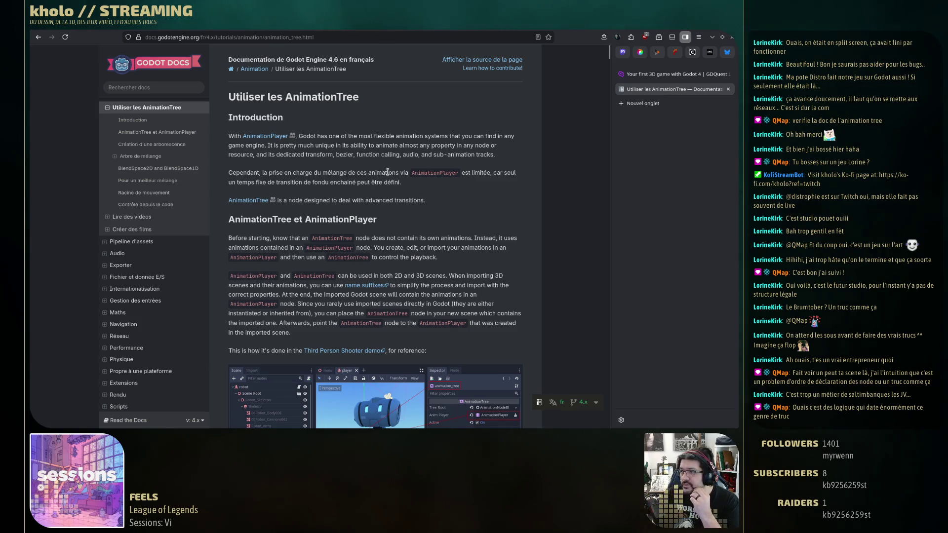
{"action": "left_click_drag", "start_coordinate": [243, 97], "coordinate": [347, 100]}
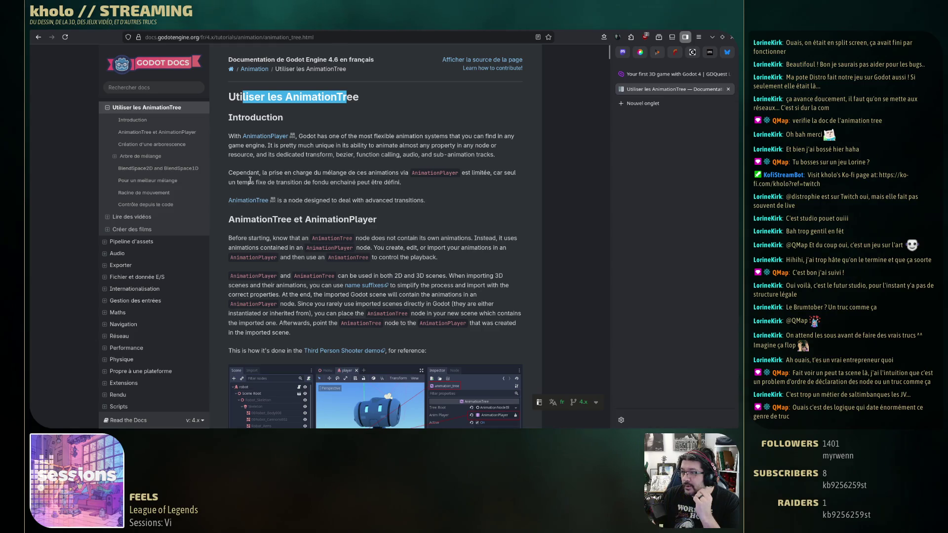
{"action": "scroll", "coordinate": [416, 225], "scroll_direction": "down", "scroll_amount": 3}
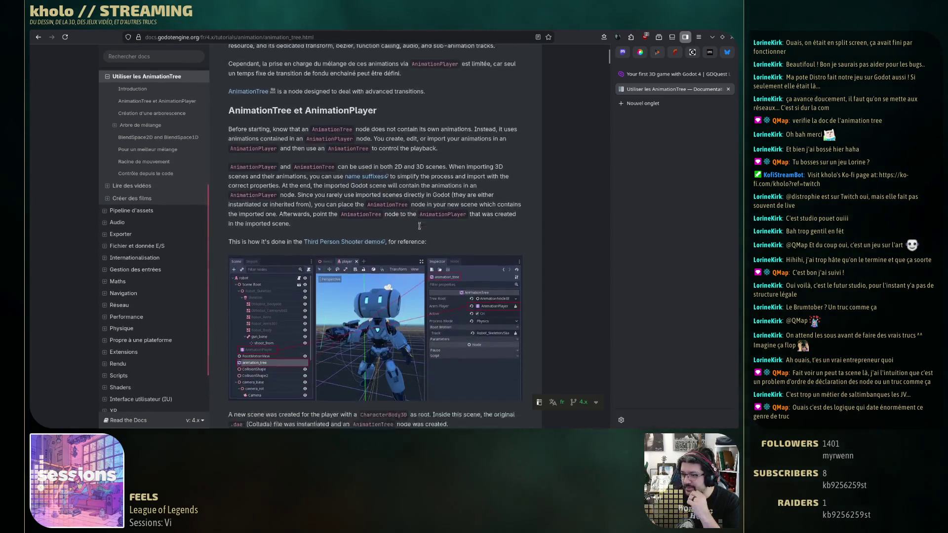
{"action": "scroll", "coordinate": [416, 224], "scroll_direction": "down", "scroll_amount": 2}
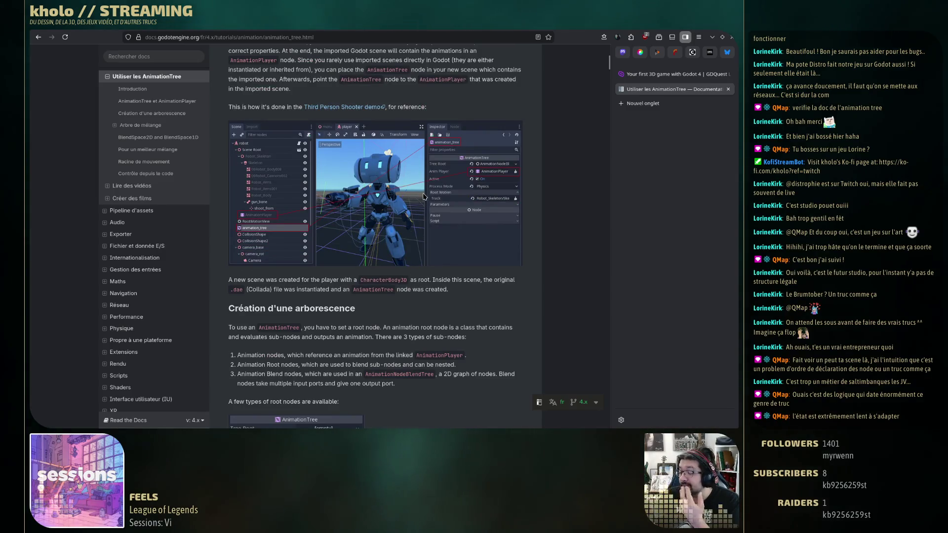
{"action": "scroll", "coordinate": [422, 239], "scroll_direction": "up", "scroll_amount": 5}
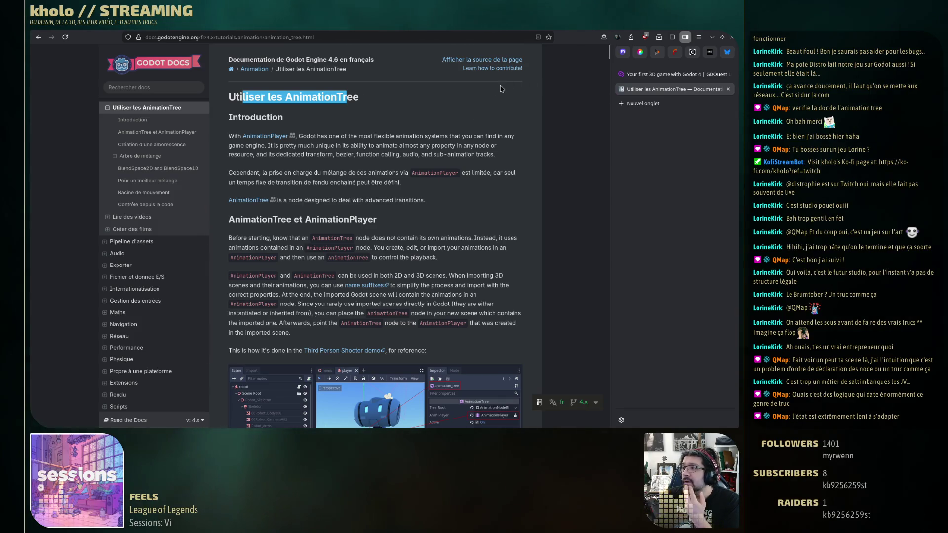
{"action": "left_click", "coordinate": [295, 152]}
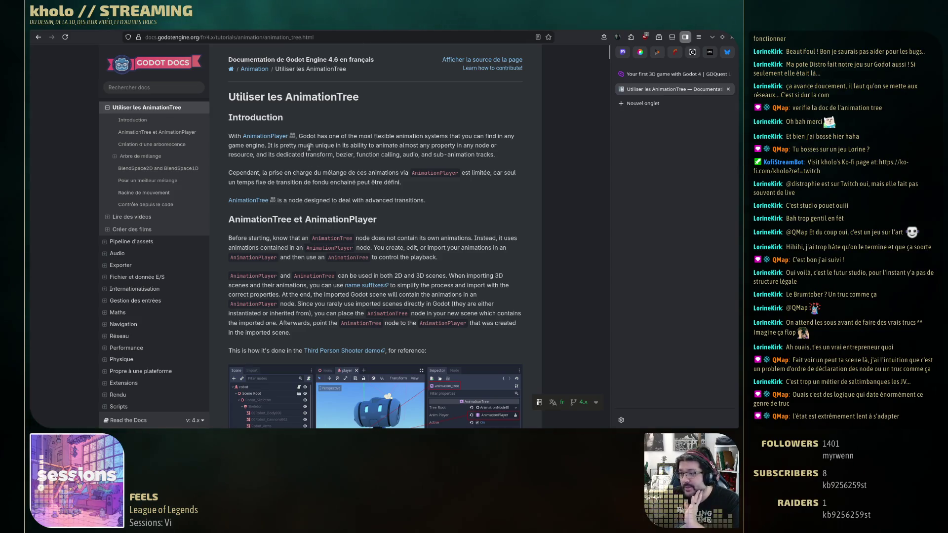
Scroll through the French page, then go to the GDQuest 'Creating the mob' lesson tab.
{"action": "scroll", "coordinate": [342, 153], "scroll_direction": "down", "scroll_amount": 20}
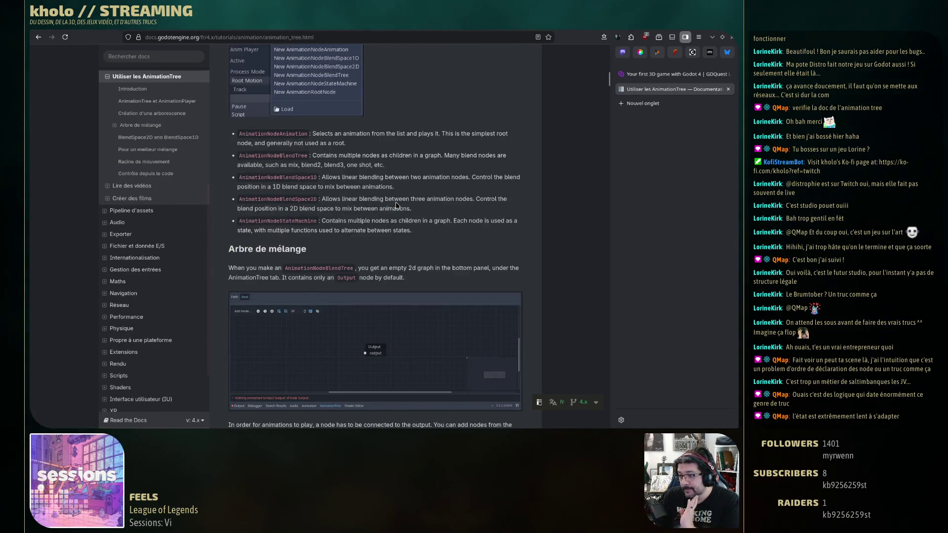
{"action": "scroll", "coordinate": [398, 206], "scroll_direction": "down", "scroll_amount": 6}
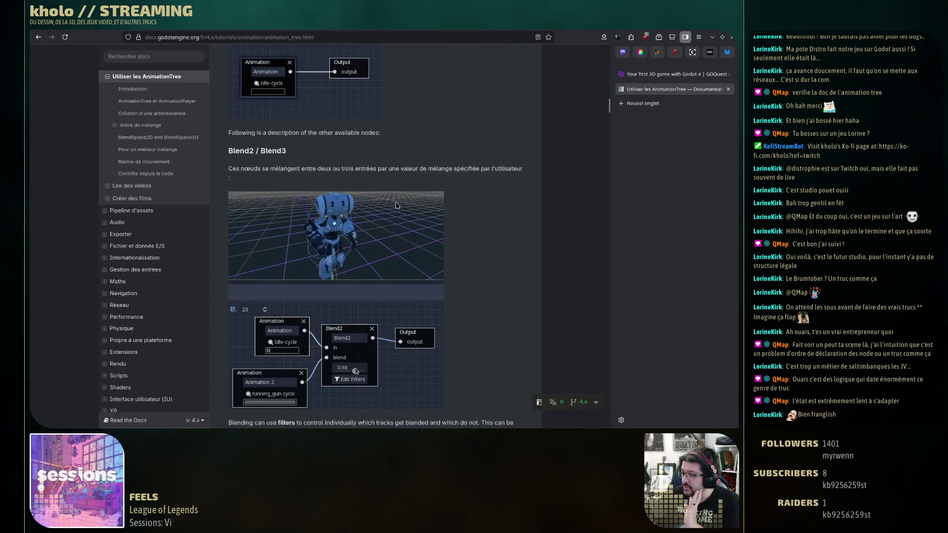
{"action": "scroll", "coordinate": [398, 205], "scroll_direction": "down", "scroll_amount": 5}
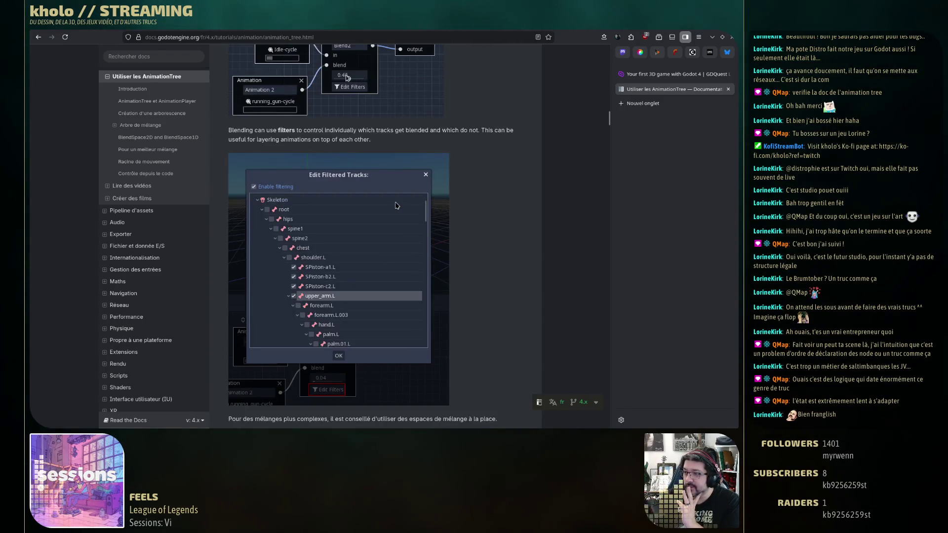
{"action": "scroll", "coordinate": [398, 205], "scroll_direction": "down", "scroll_amount": 3}
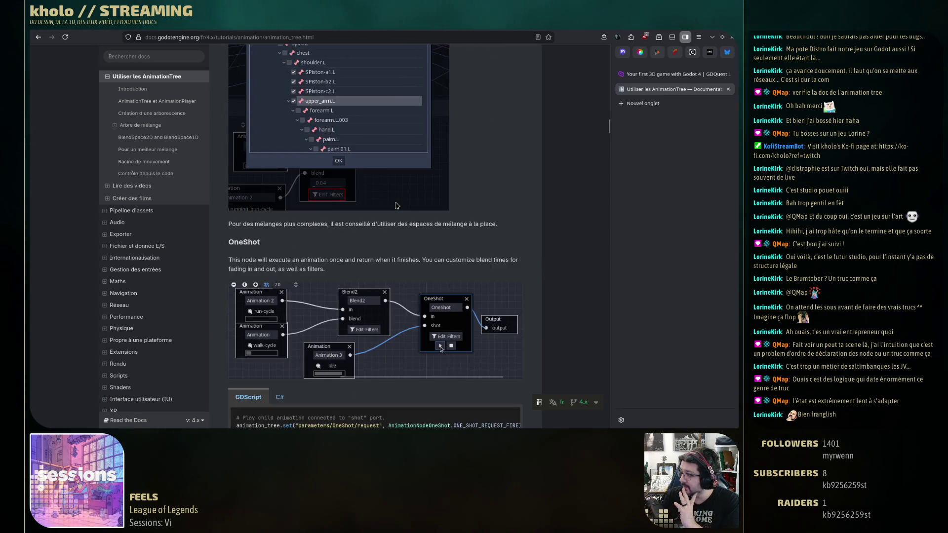
{"action": "scroll", "coordinate": [398, 206], "scroll_direction": "down", "scroll_amount": 15}
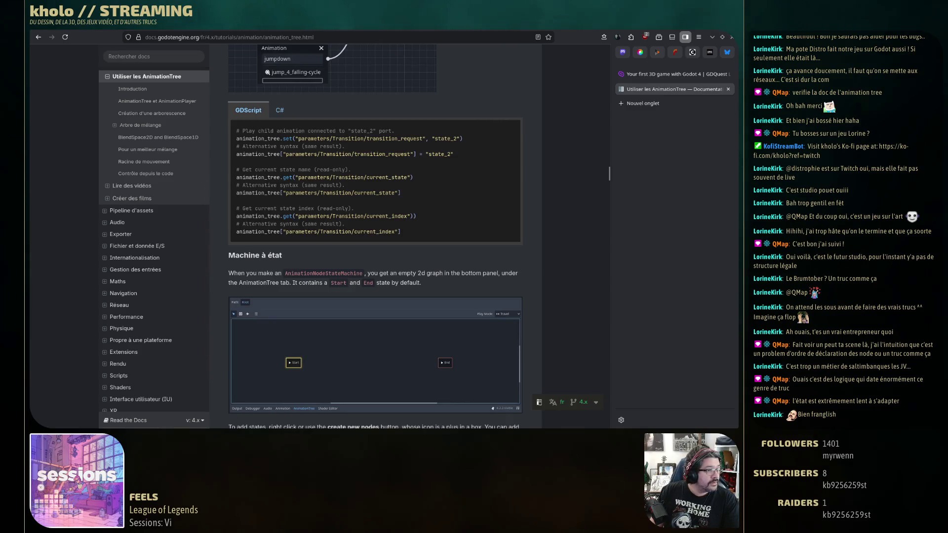
{"action": "left_click", "coordinate": [692, 74]}
{"action": "scroll", "coordinate": [177, 275], "scroll_direction": "up", "scroll_amount": 4}
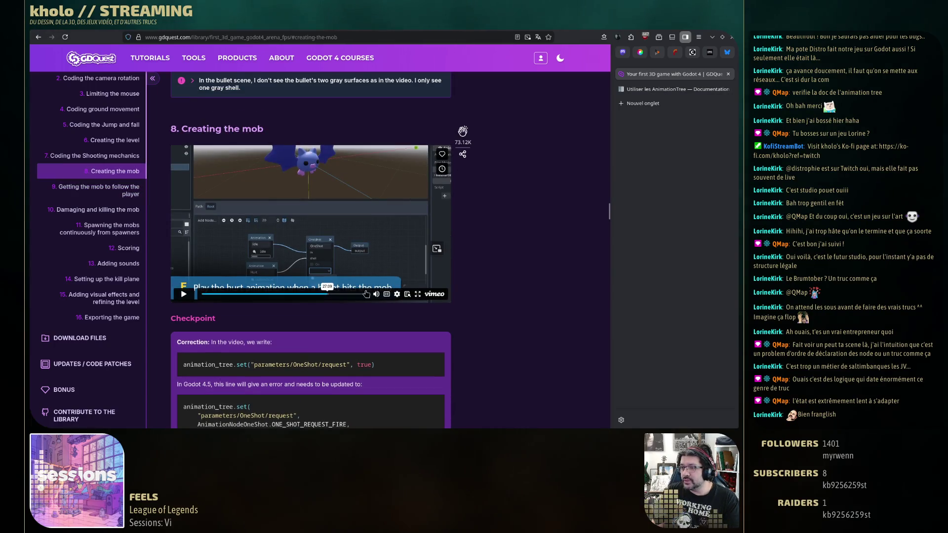
Play the Creating the mob video full screen, then return to bat_model's AnimationTree in Godot.
{"action": "left_click", "coordinate": [418, 295]}
{"action": "key", "text": "alt+Tab"}
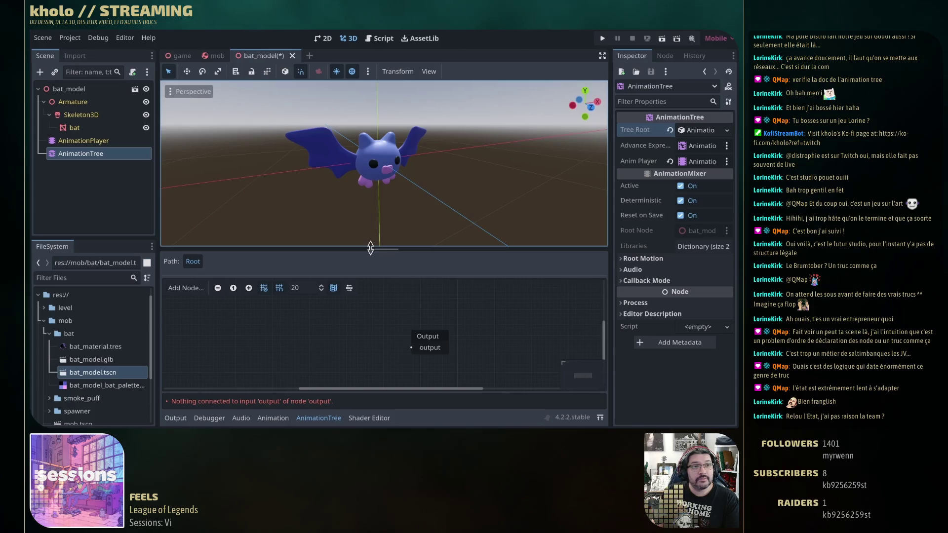
{"action": "left_click_drag", "start_coordinate": [370, 248], "coordinate": [369, 215]}
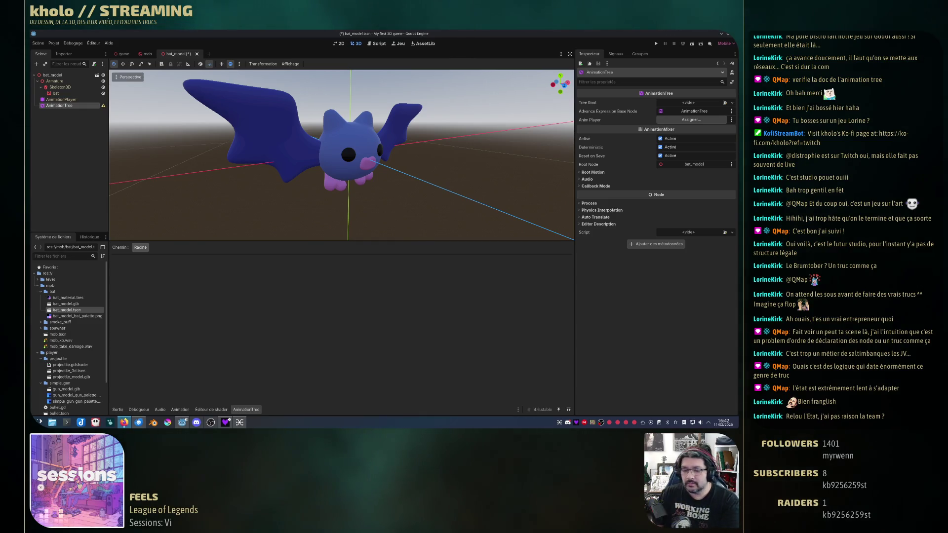
Bring the mob lesson back full screen and pause it at 22:04, before the Tree Root choices.
{"action": "key", "text": "alt+Tab"}
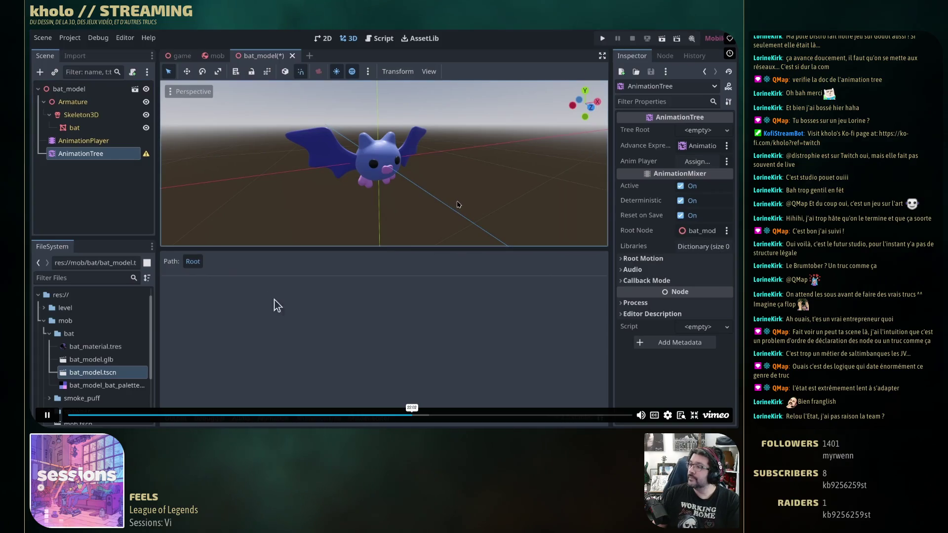
{"action": "left_click", "coordinate": [441, 350]}
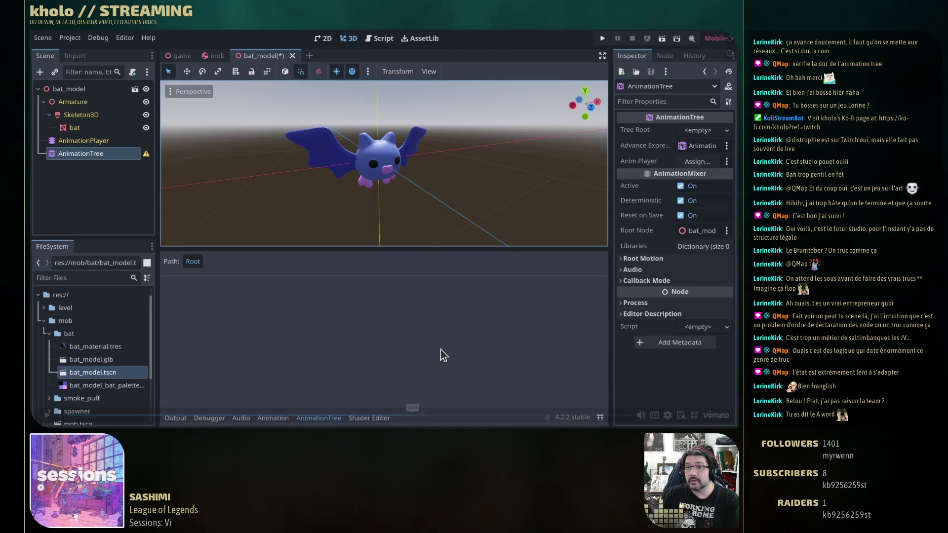
{"action": "mouse_move", "coordinate": [441, 349]}
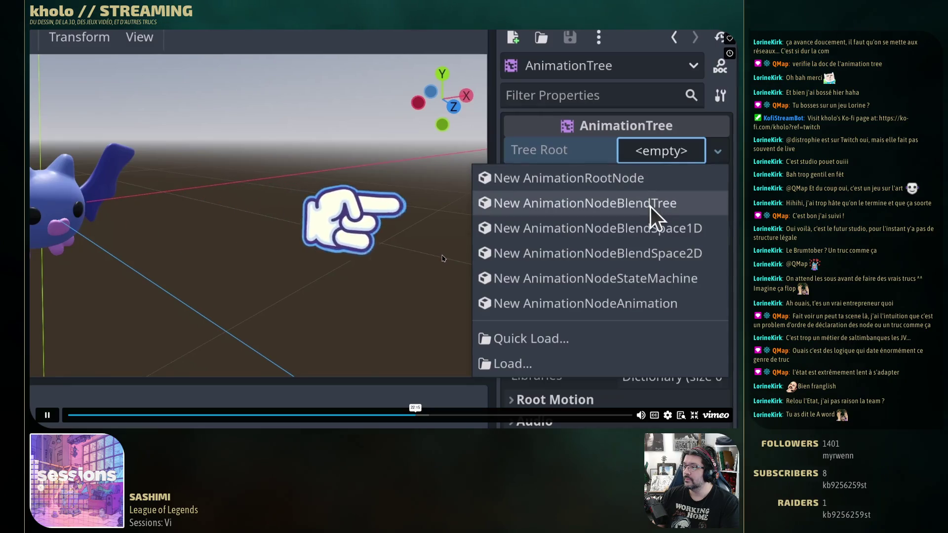
Pause the lesson on the Tree Root choices, then again on the empty BlendTree graph.
{"action": "left_click", "coordinate": [443, 258]}
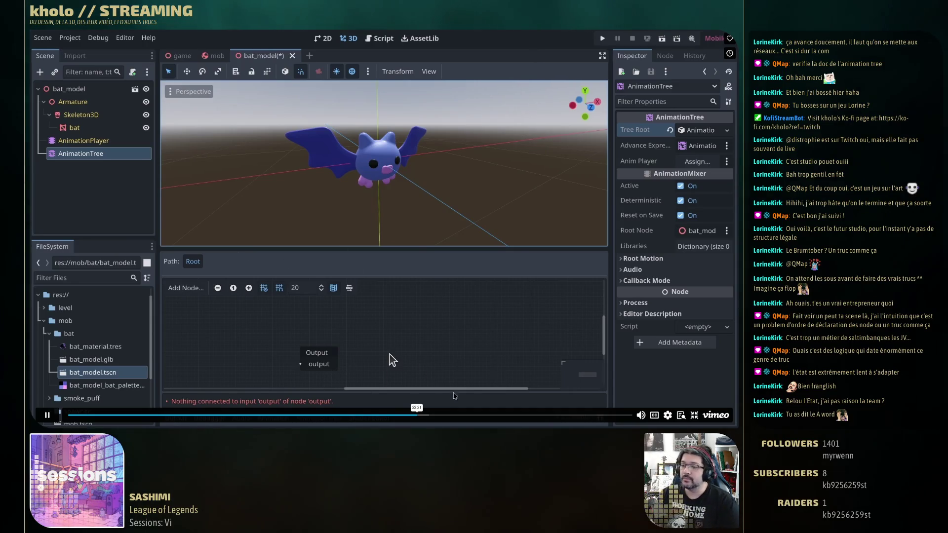
{"action": "left_click", "coordinate": [442, 367]}
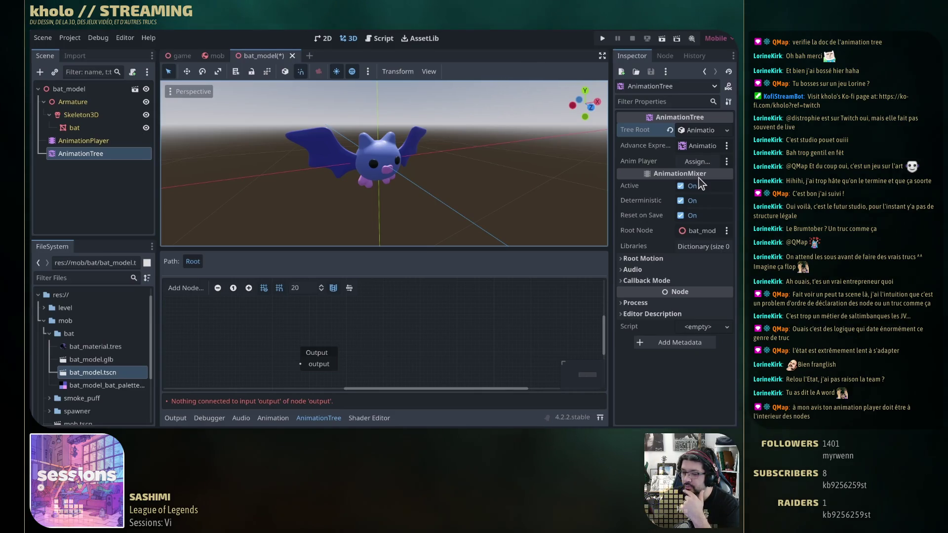
{"action": "mouse_move", "coordinate": [230, 378]}
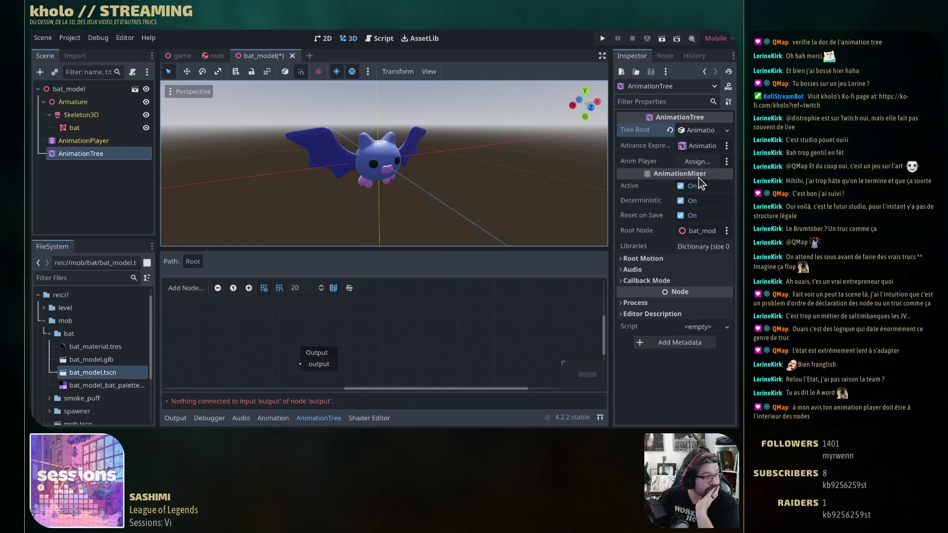
{"action": "mouse_move", "coordinate": [224, 184]}
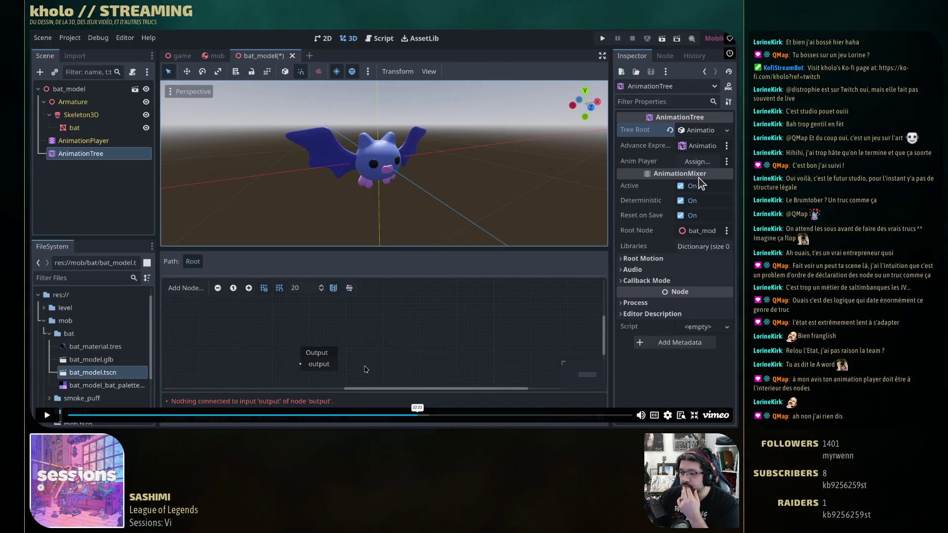
{"action": "mouse_move", "coordinate": [370, 359]}
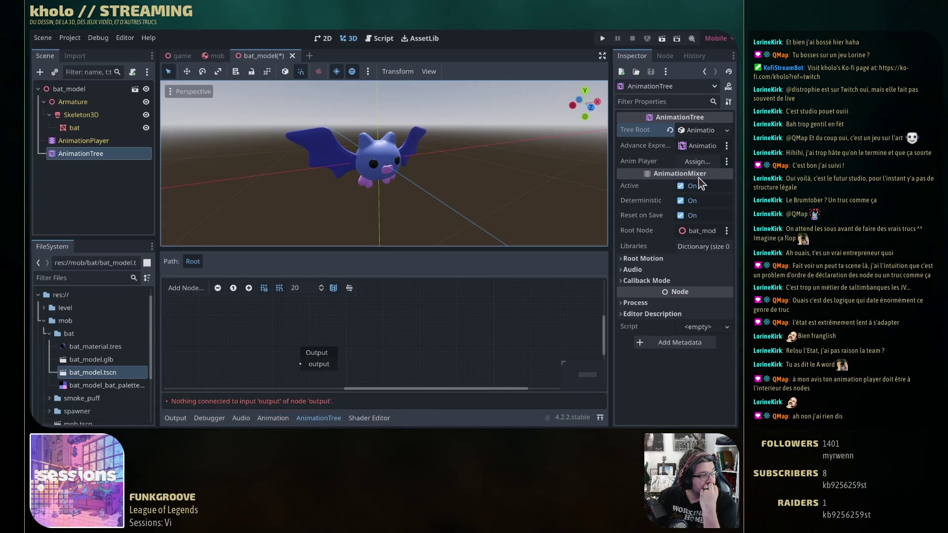
{"action": "mouse_move", "coordinate": [704, 288]}
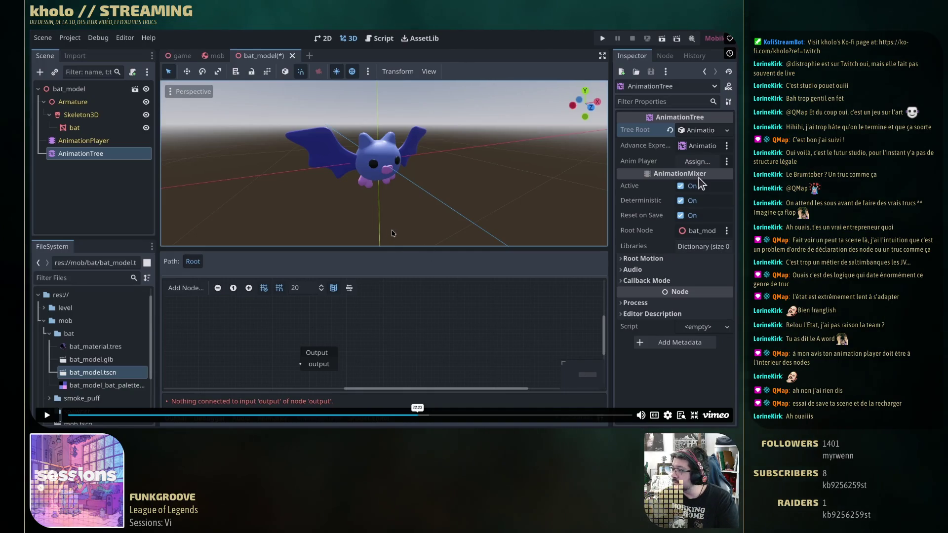
Resume the lesson and assign AnimationPlayer to the AnimationTree's Anim Player field.
{"action": "left_click", "coordinate": [394, 233]}
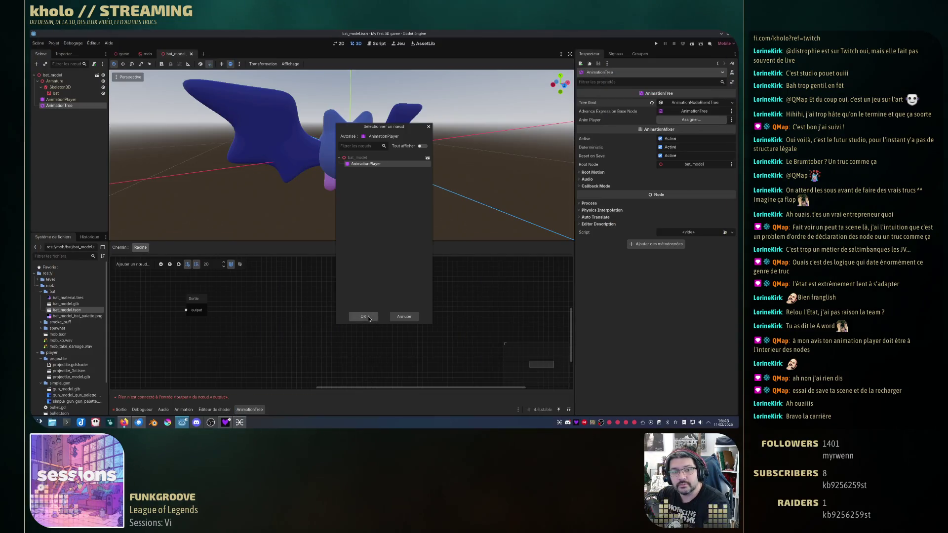
{"action": "left_click", "coordinate": [366, 317]}
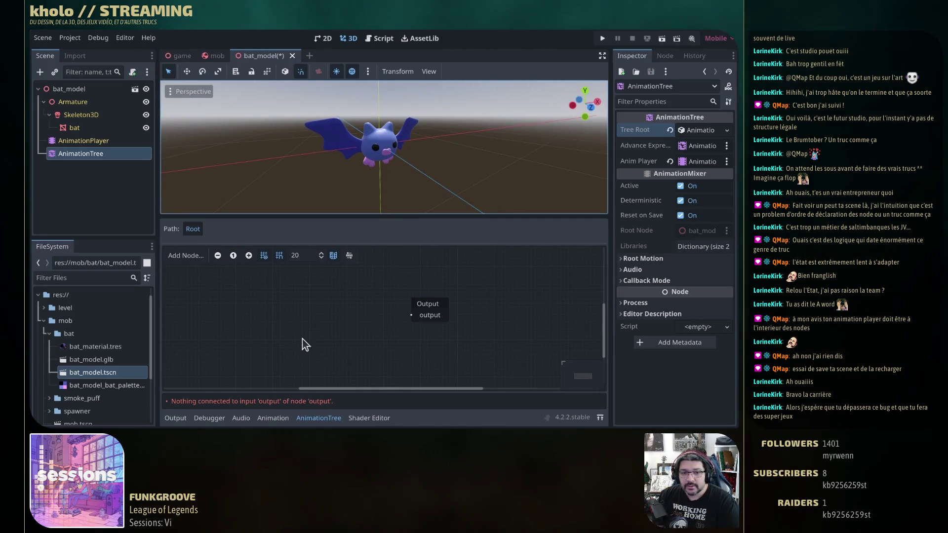
{"action": "mouse_move", "coordinate": [585, 161]}
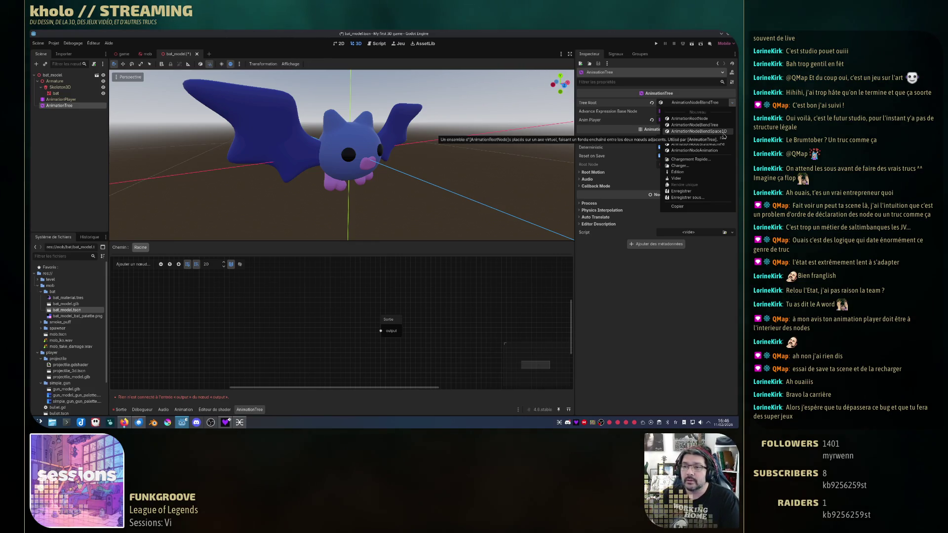
Dismiss the open Tree Root dropdown, leaving the BlendTree root unchanged.
{"action": "left_click", "coordinate": [666, 297]}
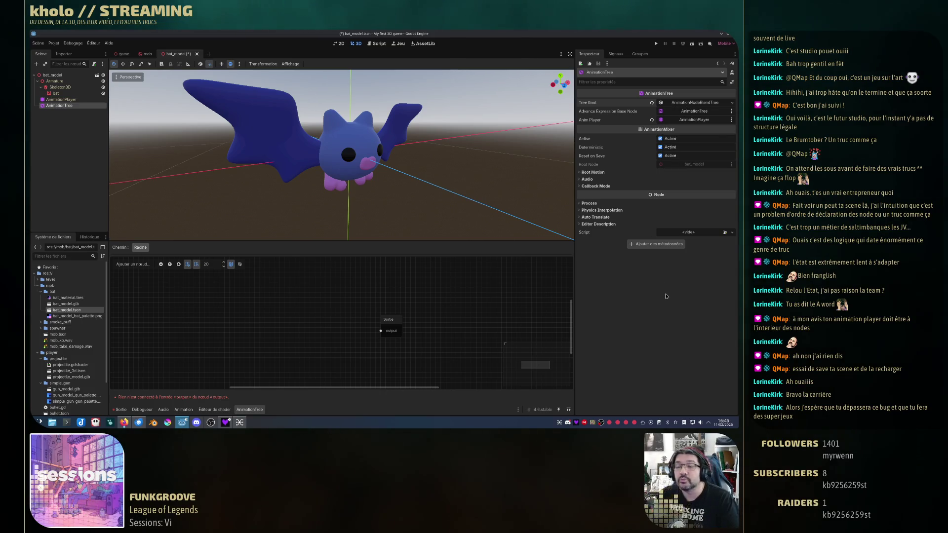
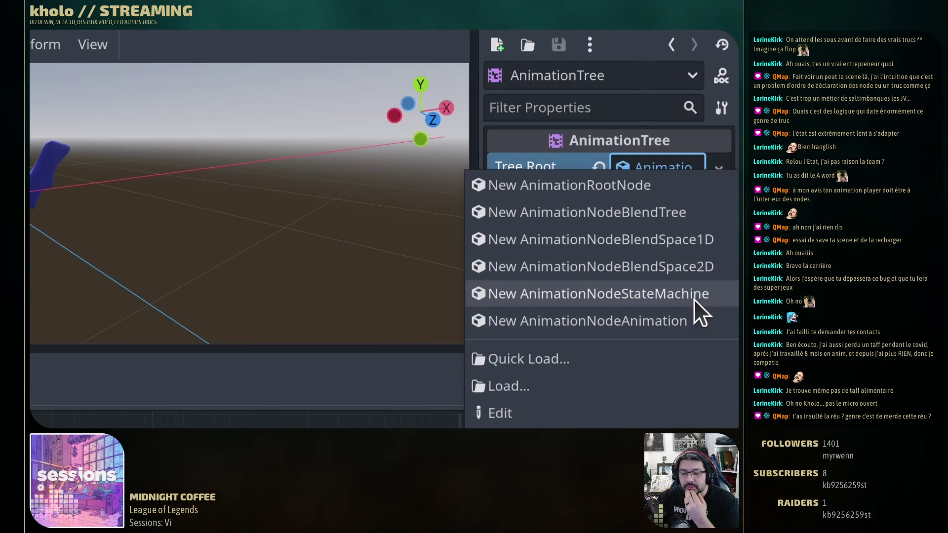
Resume the Vimeo tutorial paused on the AnimationTree tree root options.
{"action": "mouse_move", "coordinate": [104, 138]}
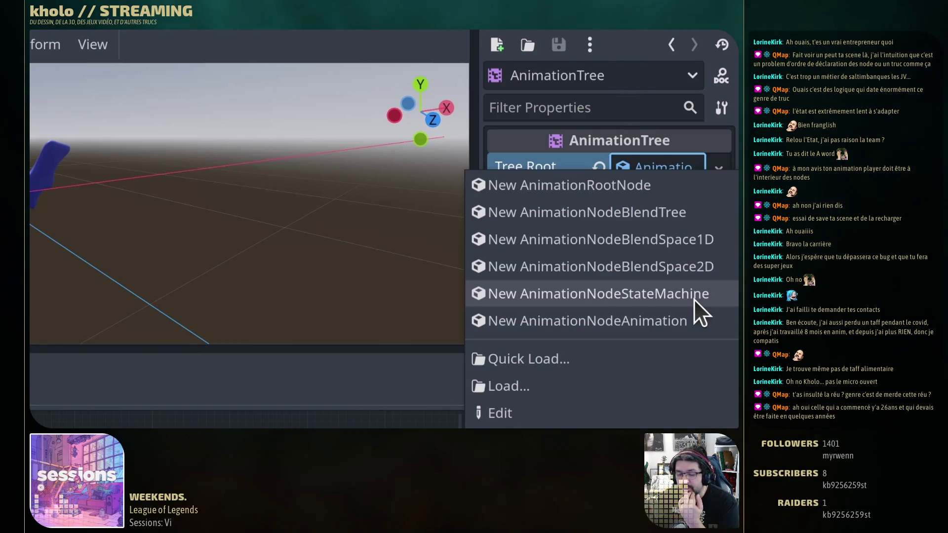
{"action": "mouse_move", "coordinate": [103, 141]}
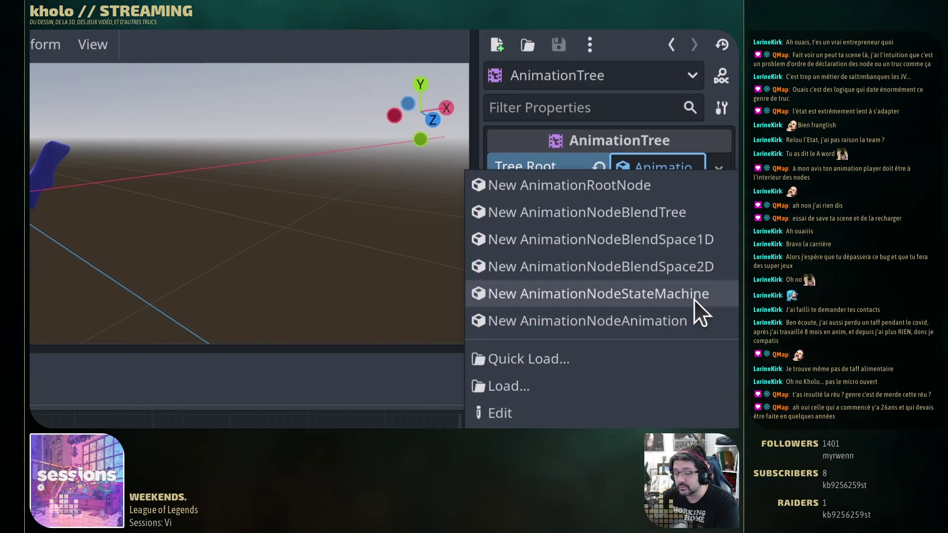
{"action": "mouse_move", "coordinate": [102, 142]}
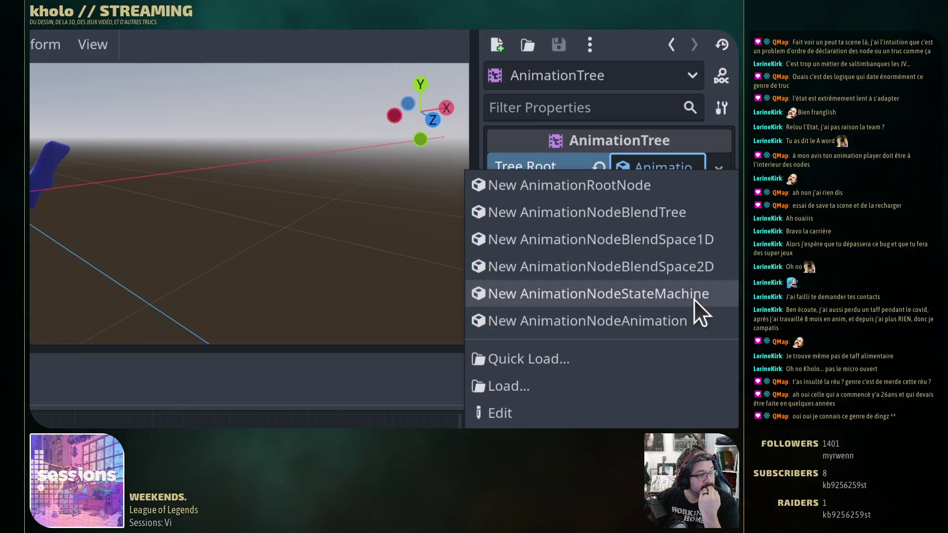
{"action": "mouse_move", "coordinate": [186, 133]}
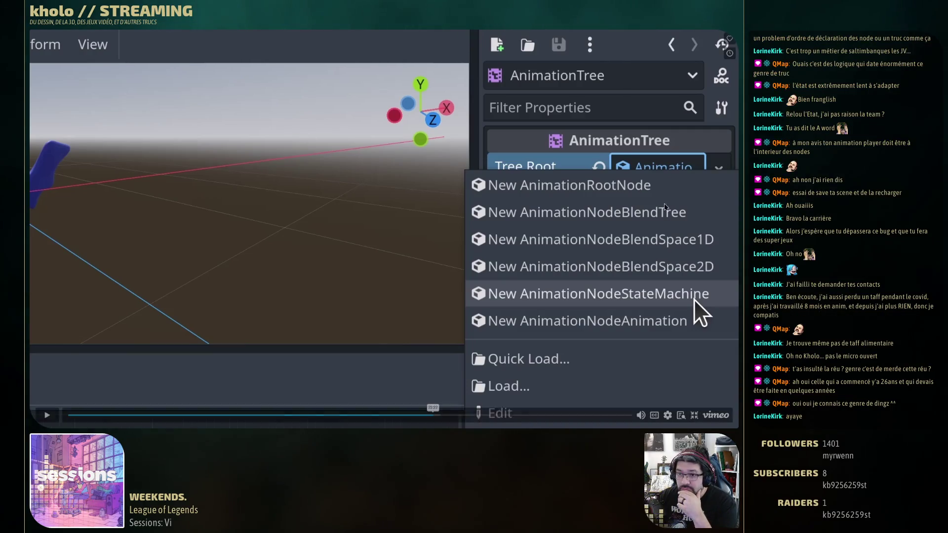
{"action": "mouse_move", "coordinate": [600, 232]}
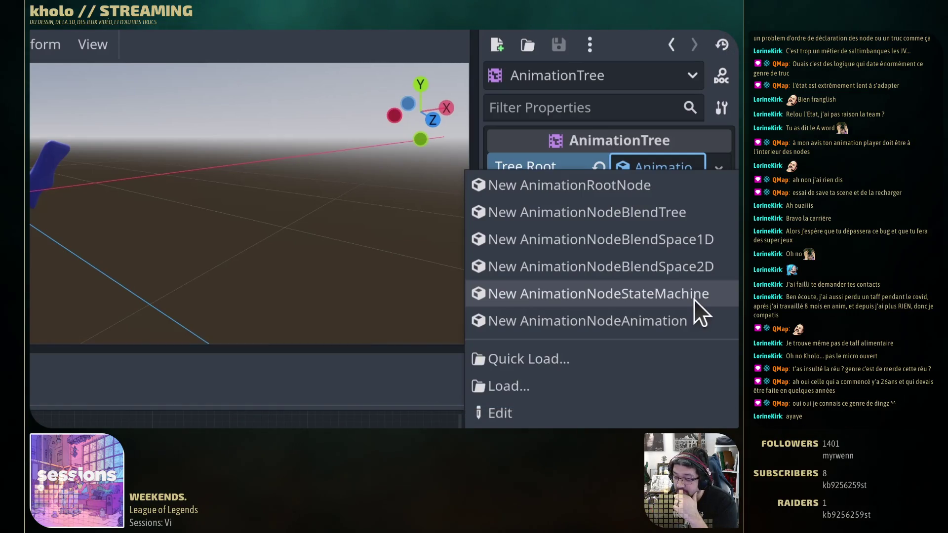
{"action": "mouse_move", "coordinate": [729, 191]}
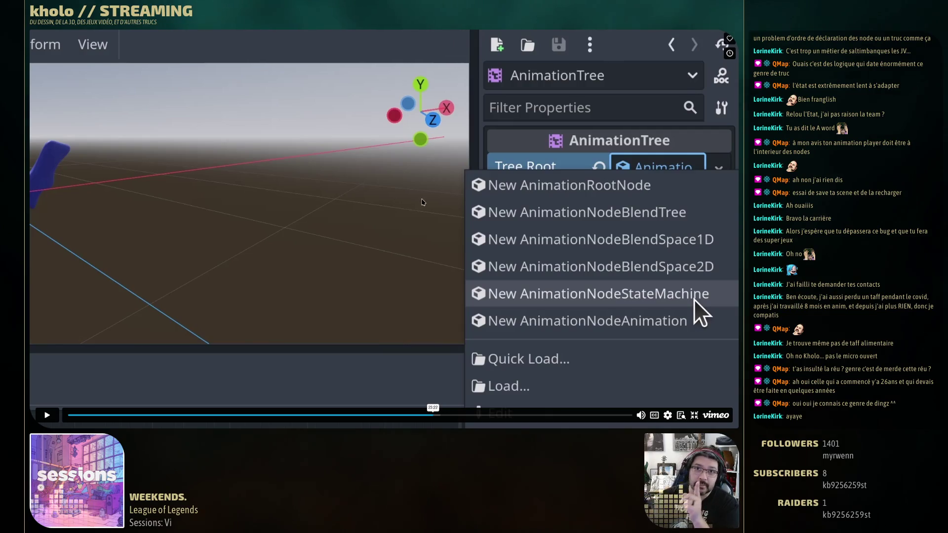
{"action": "left_click", "coordinate": [362, 196]}
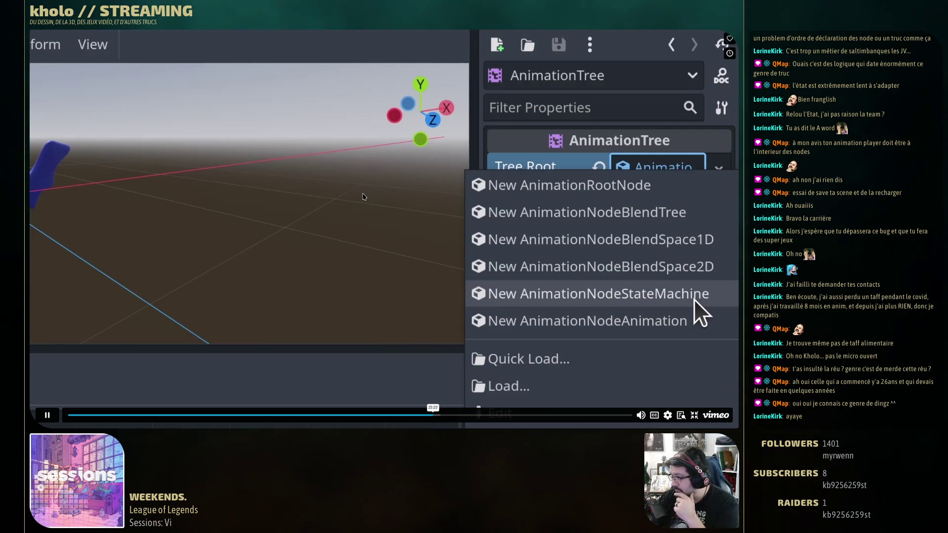
{"action": "left_click", "coordinate": [363, 196]}
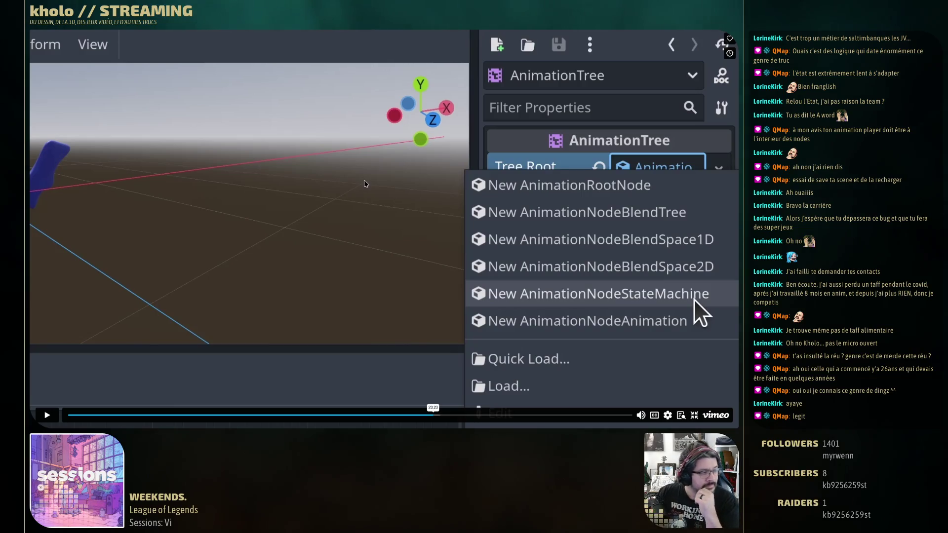
{"action": "left_click", "coordinate": [280, 203]}
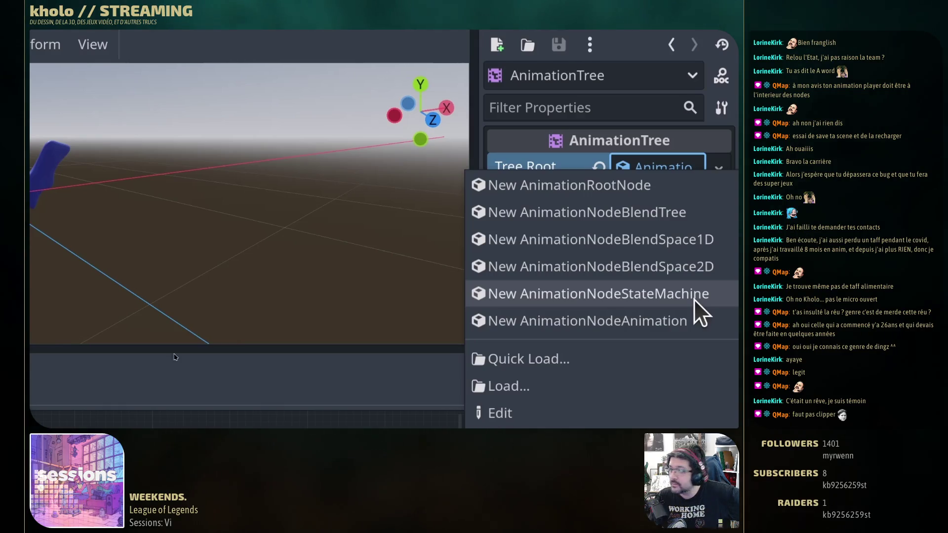
{"action": "mouse_move", "coordinate": [426, 279]}
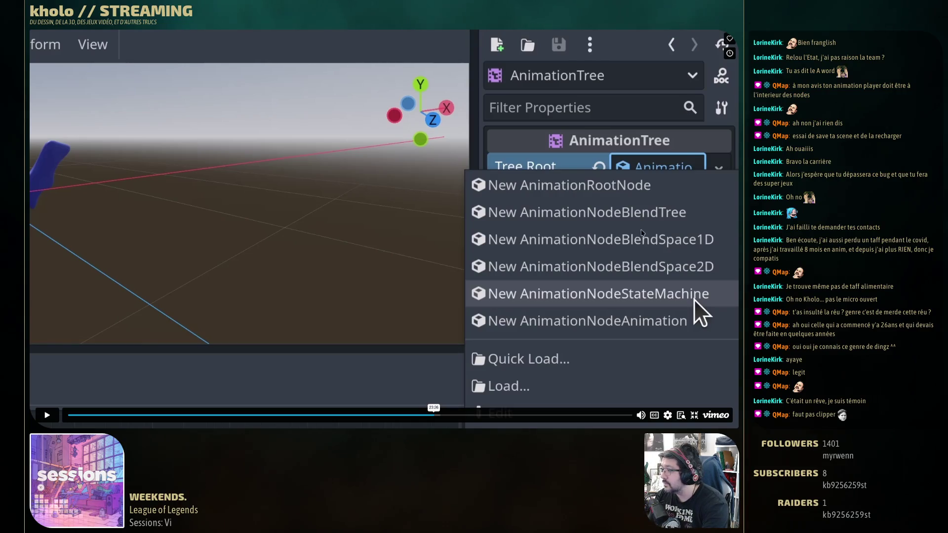
Play the tutorial on and pause it at the empty graph holding only the Output node.
{"action": "key", "text": "space"}
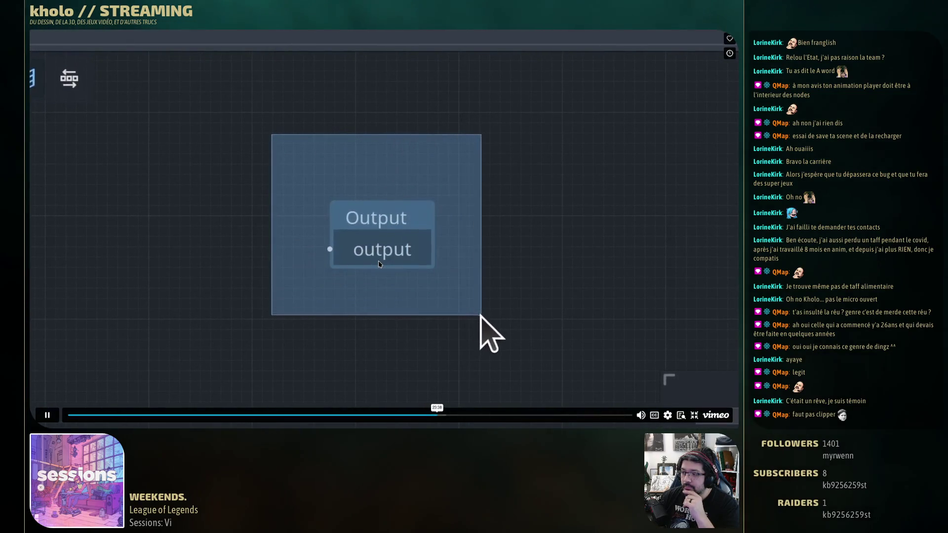
{"action": "left_click", "coordinate": [499, 330]}
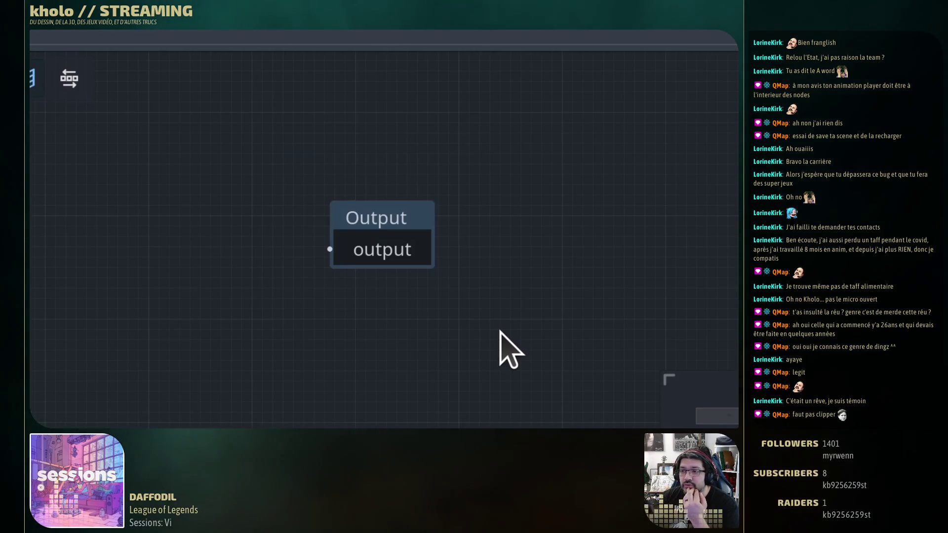
Pause the stream on the Output-only graph, then resume it until two Idle Animation nodes appear.
{"action": "left_click", "coordinate": [500, 331]}
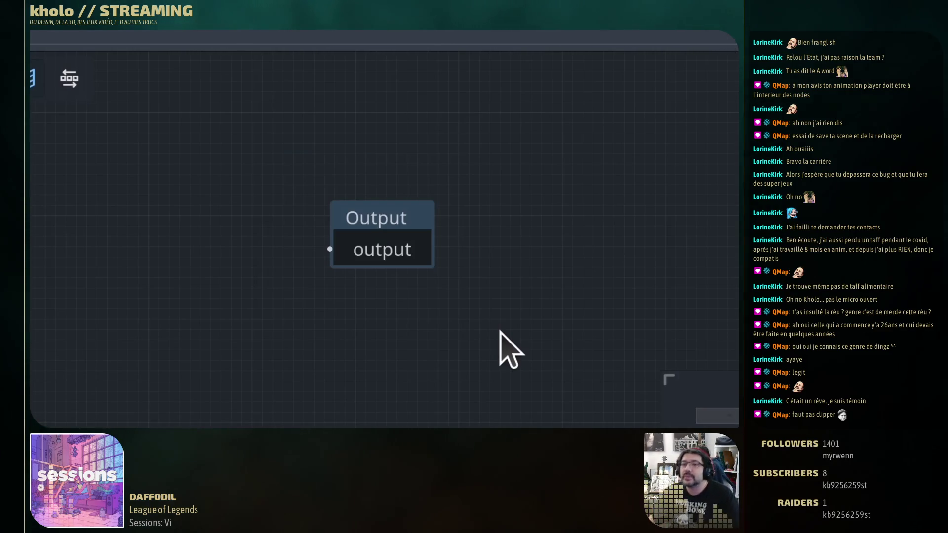
{"action": "mouse_move", "coordinate": [500, 331]}
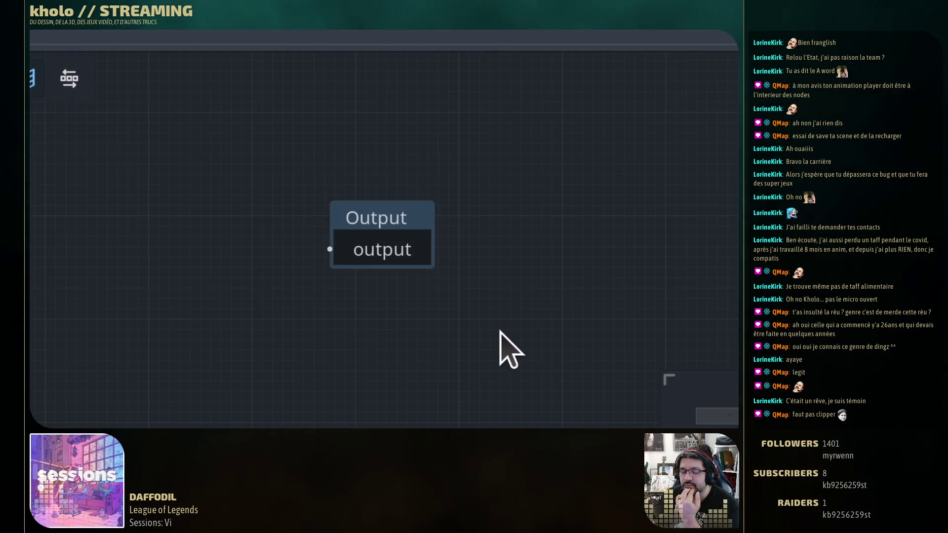
{"action": "mouse_move", "coordinate": [189, 168]}
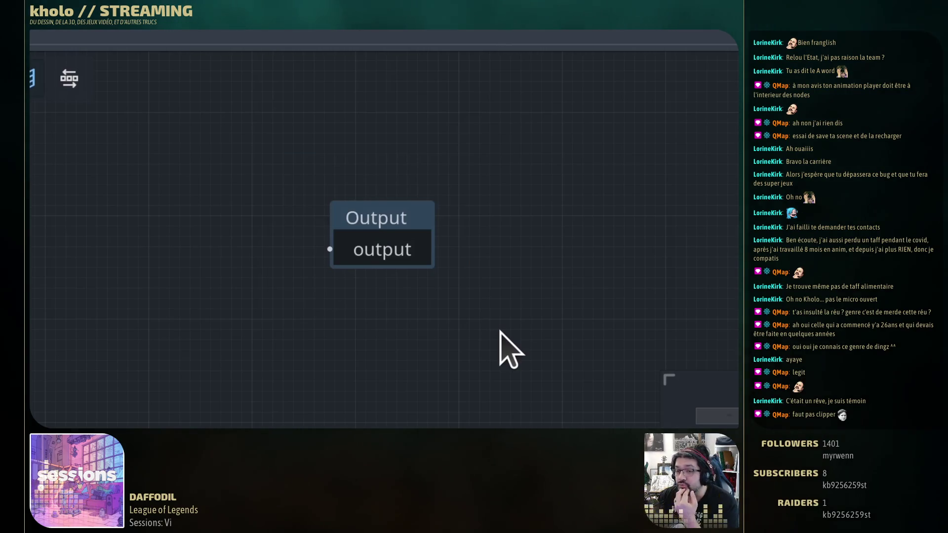
{"action": "mouse_move", "coordinate": [47, 238]}
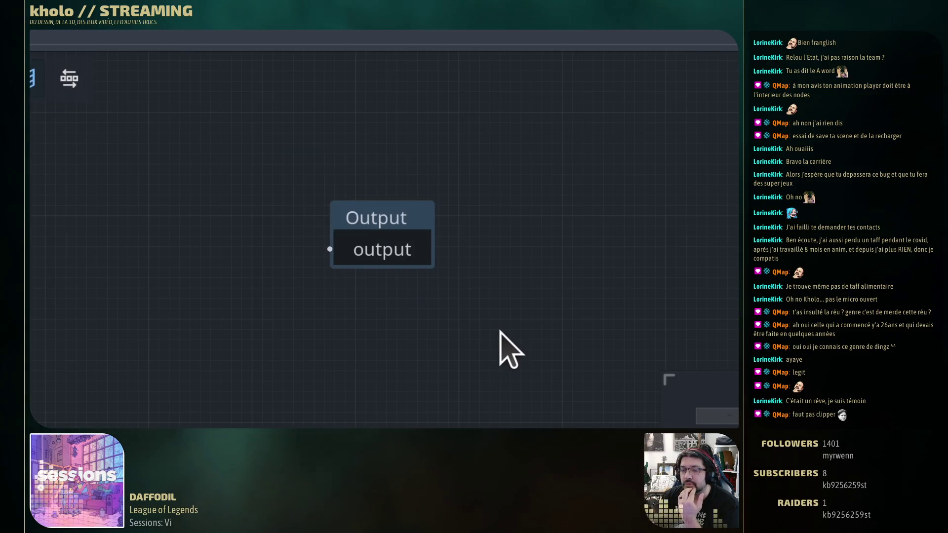
{"action": "mouse_move", "coordinate": [56, 211]}
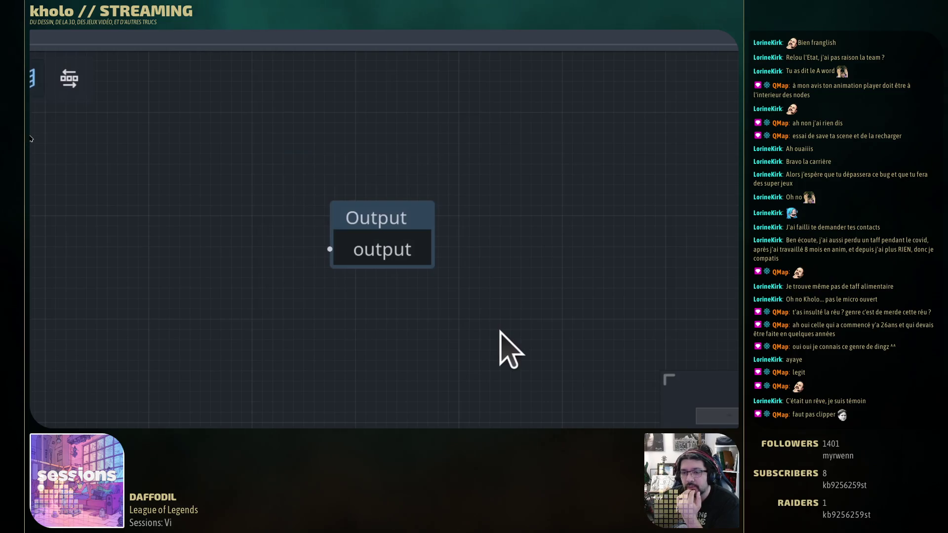
{"action": "mouse_move", "coordinate": [300, 204]}
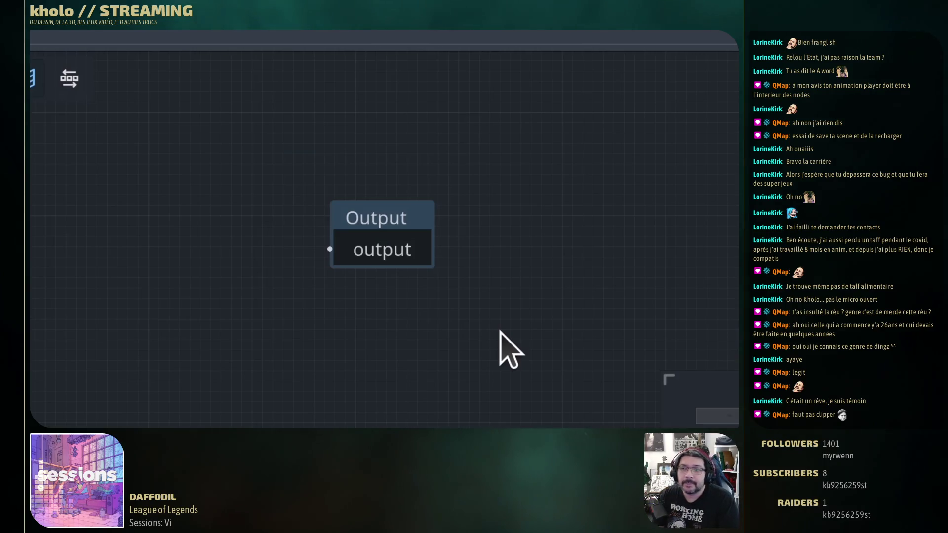
{"action": "mouse_move", "coordinate": [265, 197]}
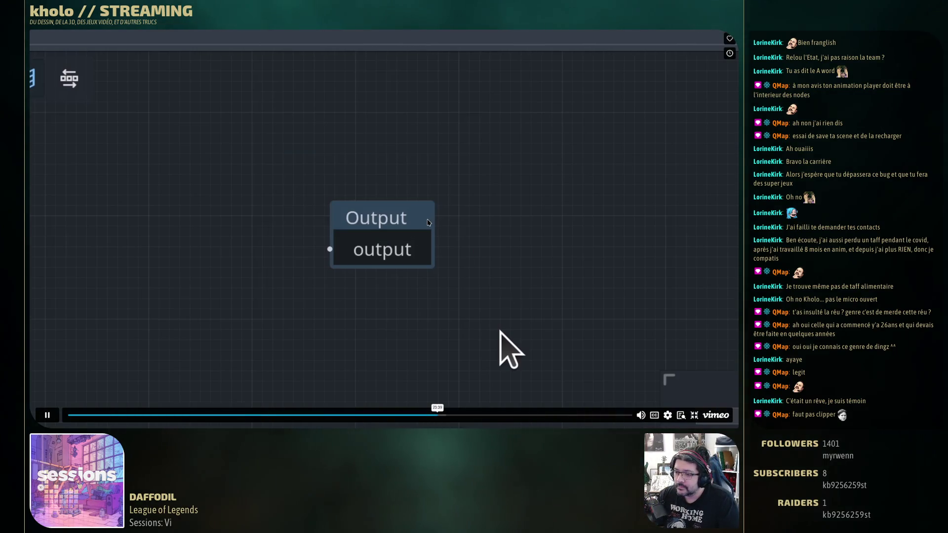
{"action": "left_click", "coordinate": [500, 331]}
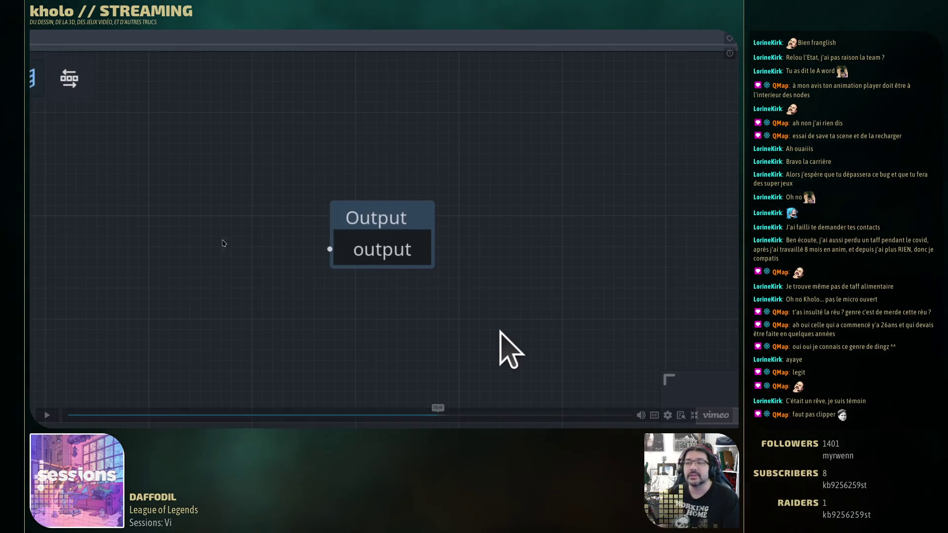
{"action": "mouse_move", "coordinate": [285, 333]}
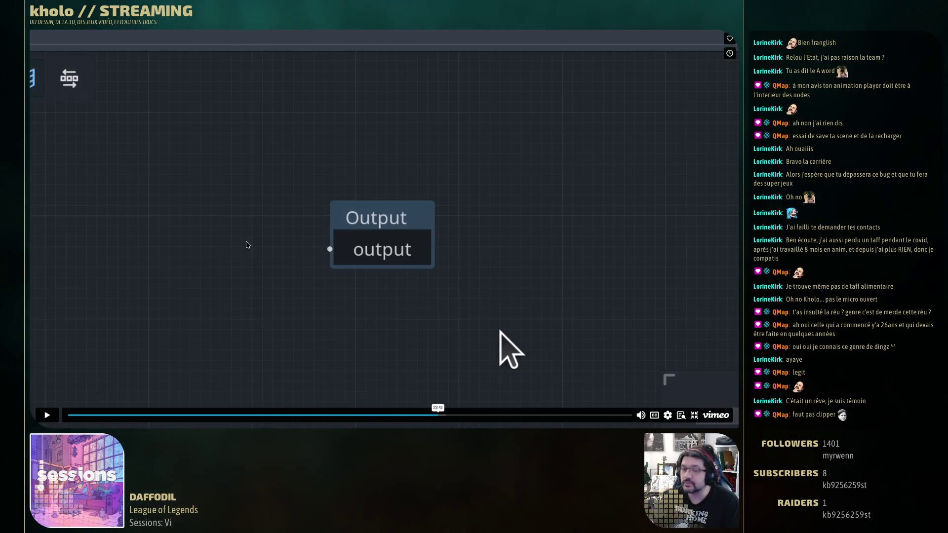
{"action": "left_click", "coordinate": [357, 252]}
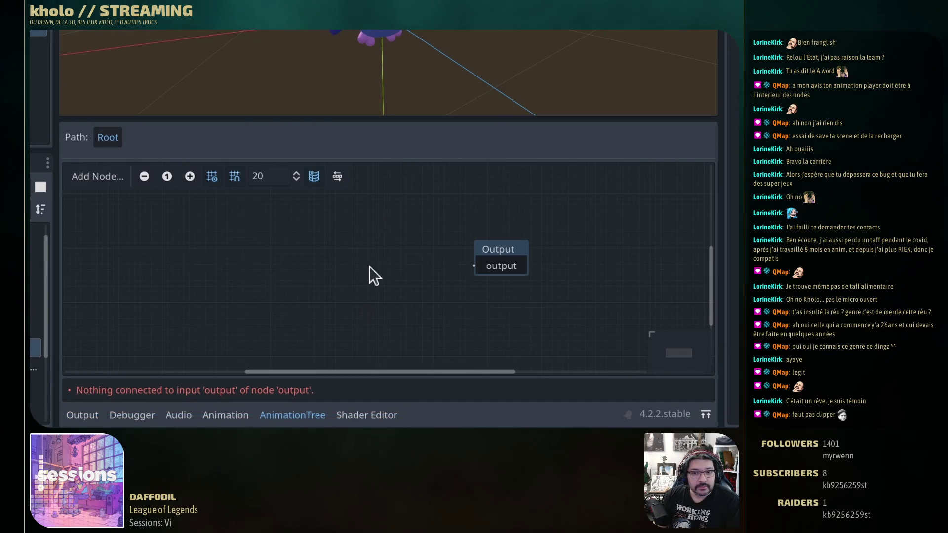
{"action": "key", "text": "space"}
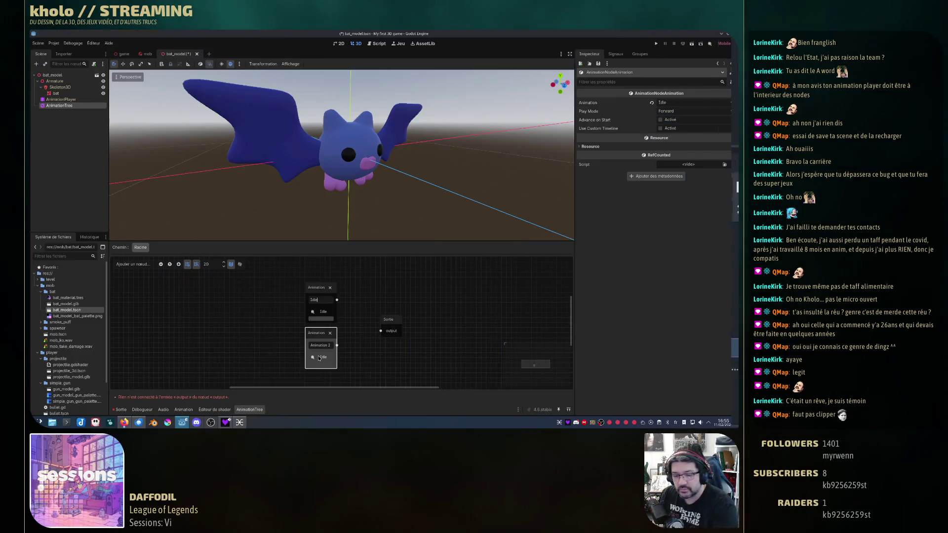
Bring up the Create New Node list with Ctrl+A, then cancel without adding anything.
{"action": "key", "text": "ctrl+a"}
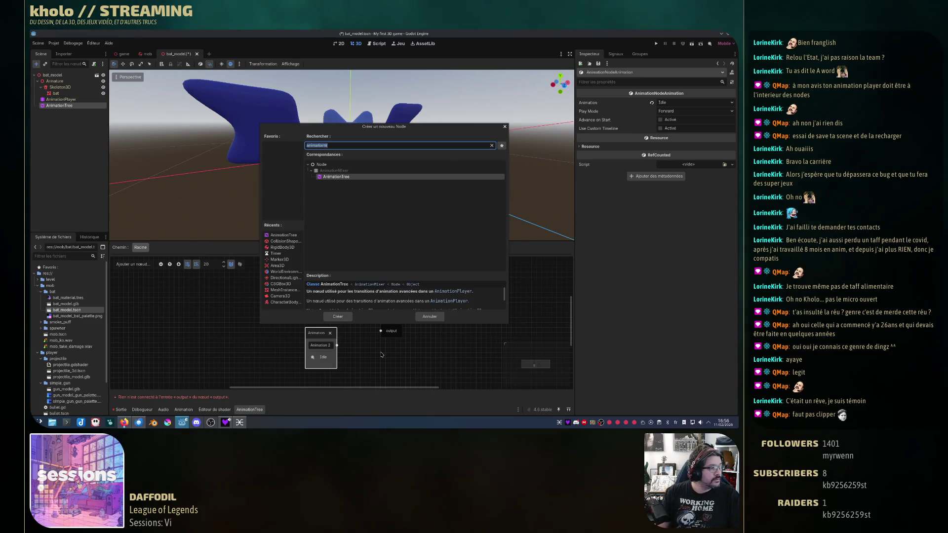
{"action": "left_click", "coordinate": [428, 317]}
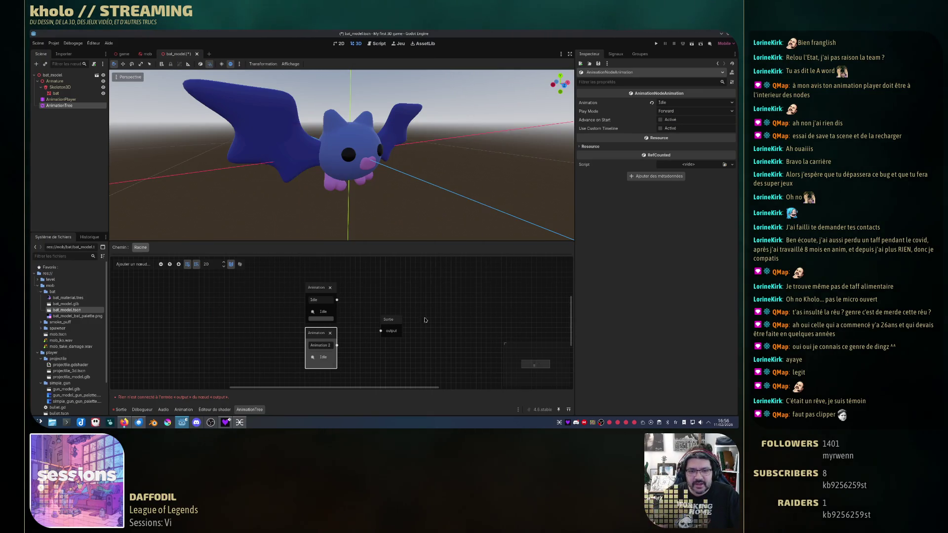
Rename Animation 2 to Hurt and set its animation to Custom/Hurt.
{"action": "triple_click", "coordinate": [323, 345]}
{"action": "type", "text": "Hurt"}
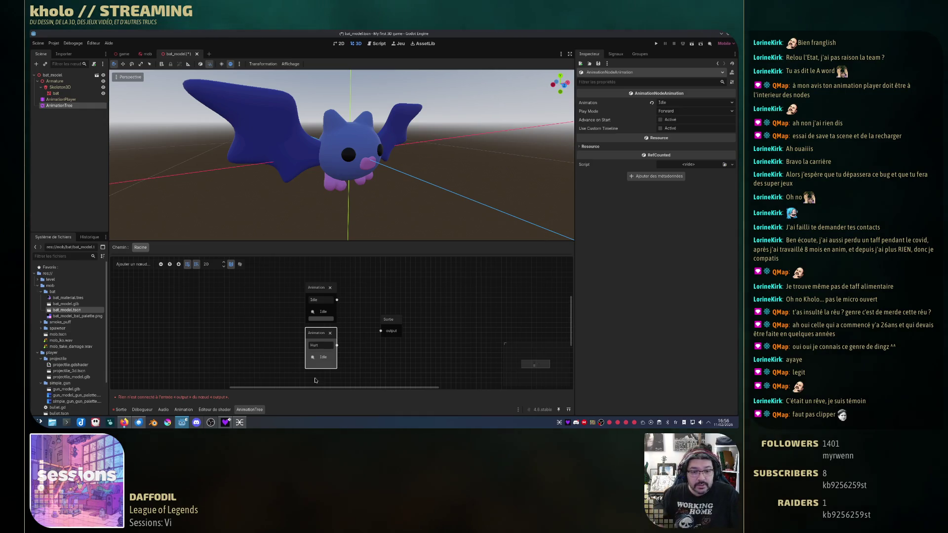
{"action": "left_click", "coordinate": [323, 357]}
{"action": "left_click", "coordinate": [323, 366]}
{"action": "left_click", "coordinate": [379, 361]}
Move the Output node right, add a OneShot node, and tidy the Hurt and Idle node positions.
{"action": "mouse_move", "coordinate": [390, 327]}
{"action": "left_mouse_down"}
{"action": "mouse_move", "coordinate": [437, 326]}
{"action": "mouse_move", "coordinate": [371, 311]}
{"action": "mouse_move", "coordinate": [373, 300]}
{"action": "mouse_move", "coordinate": [352, 314]}
{"action": "mouse_move", "coordinate": [345, 342]}
{"action": "mouse_move", "coordinate": [356, 327]}
{"action": "mouse_move", "coordinate": [416, 328]}
{"action": "mouse_move", "coordinate": [443, 301]}
{"action": "left_mouse_up"}
{"action": "right_click", "coordinate": [373, 314]}
{"action": "left_click", "coordinate": [395, 331]}
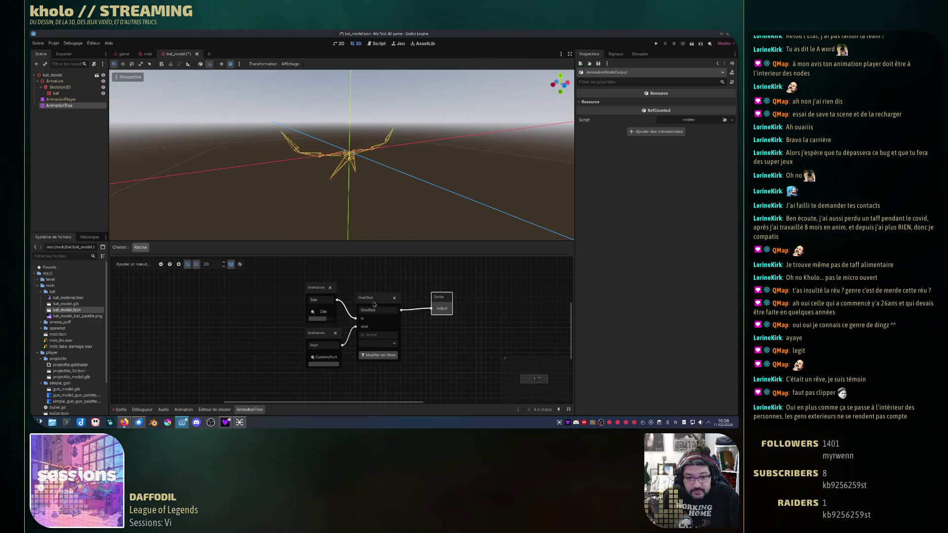
{"action": "mouse_move", "coordinate": [325, 336]}
{"action": "left_mouse_down"}
{"action": "mouse_move", "coordinate": [323, 316]}
{"action": "mouse_move", "coordinate": [322, 349]}
{"action": "left_mouse_up"}
{"action": "left_click", "coordinate": [322, 347]}
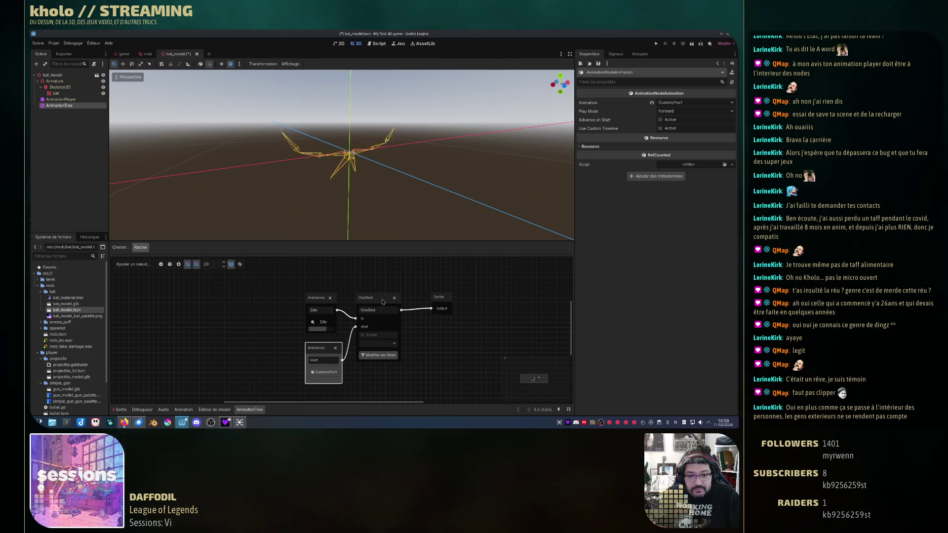
Deselect the Hurt node and save the bat_model scene.
{"action": "left_click", "coordinate": [467, 333]}
{"action": "key", "text": "ctrl+s"}
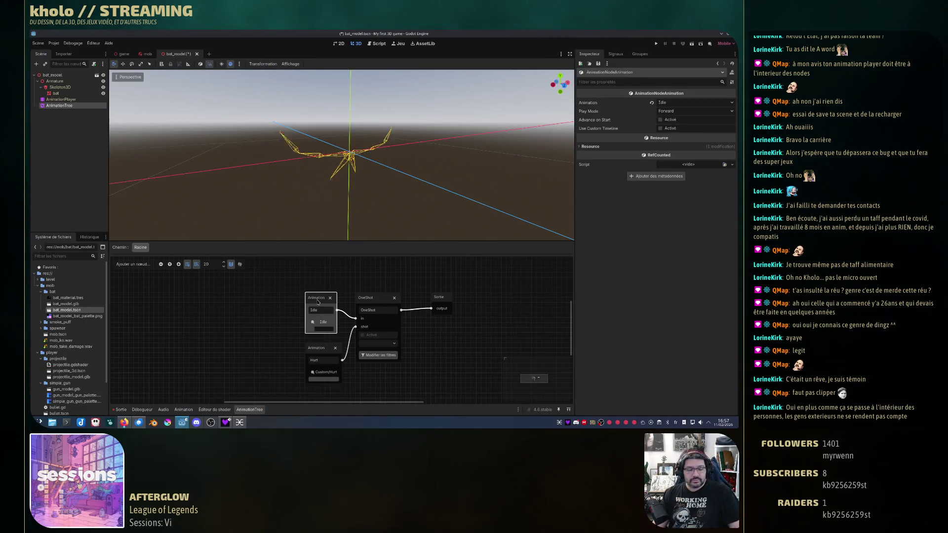
Delete the Idle node, add a fresh Animation node, and wire it into OneShot's in port.
{"action": "key", "text": "Delete"}
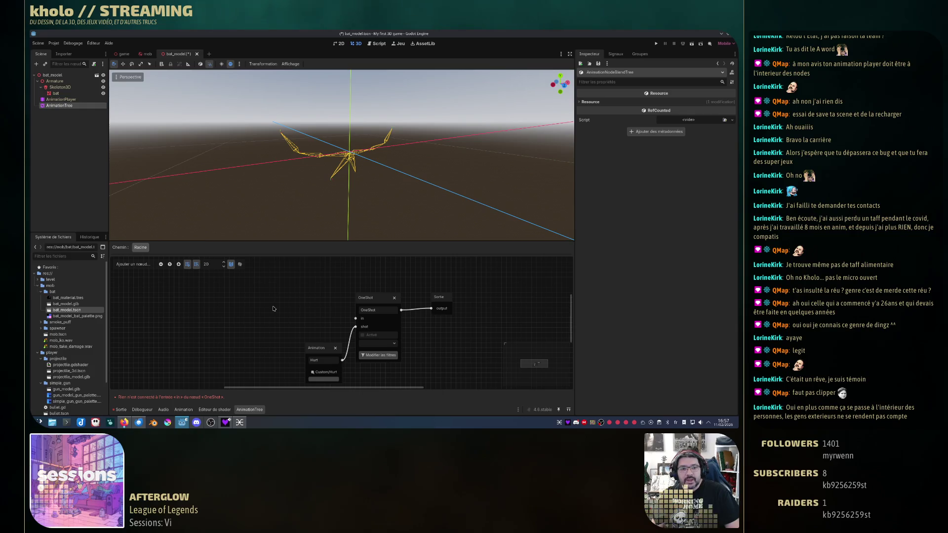
{"action": "right_click", "coordinate": [306, 289]}
{"action": "left_click", "coordinate": [304, 310]}
{"action": "left_click", "coordinate": [317, 295]}
{"action": "left_click_drag", "start_coordinate": [317, 294], "coordinate": [317, 300]}
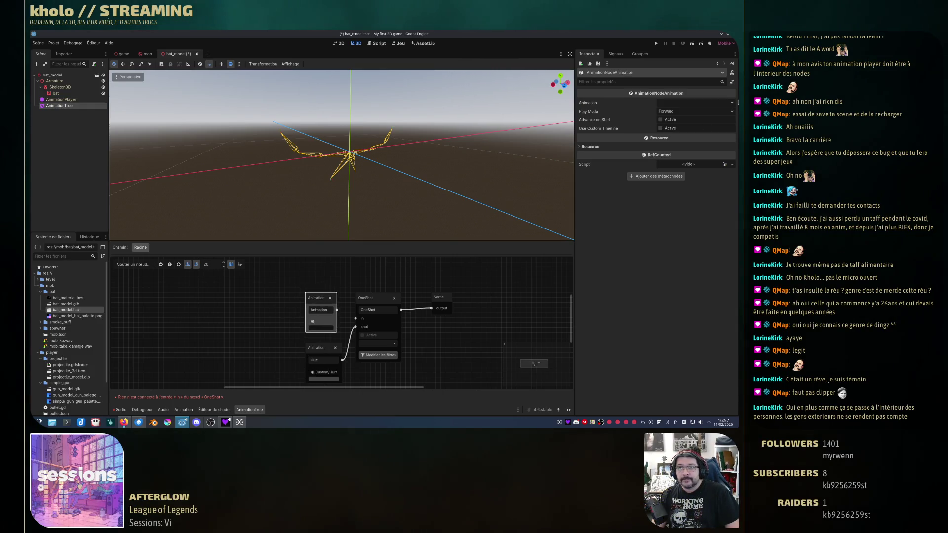
{"action": "left_click", "coordinate": [692, 103]}
{"action": "left_click", "coordinate": [680, 112]}
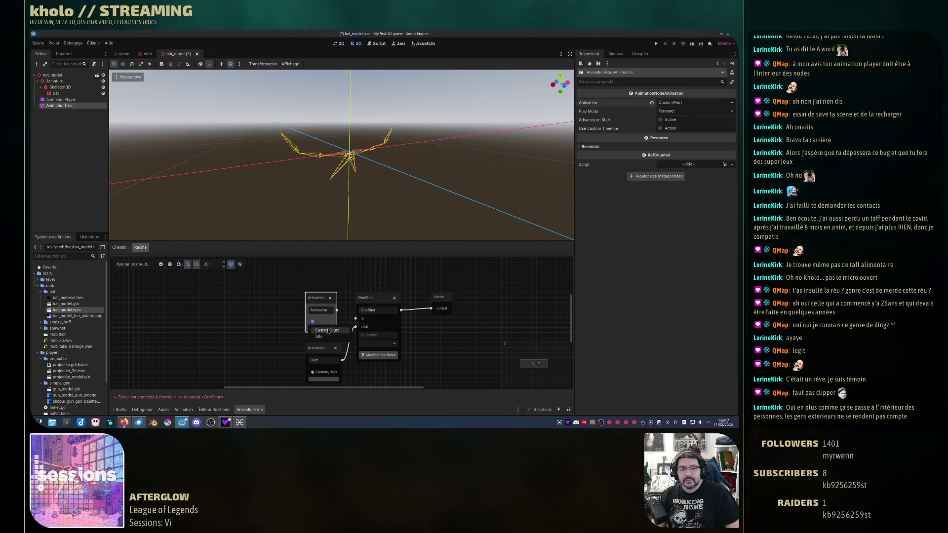
{"action": "left_click_drag", "start_coordinate": [338, 310], "coordinate": [364, 324]}
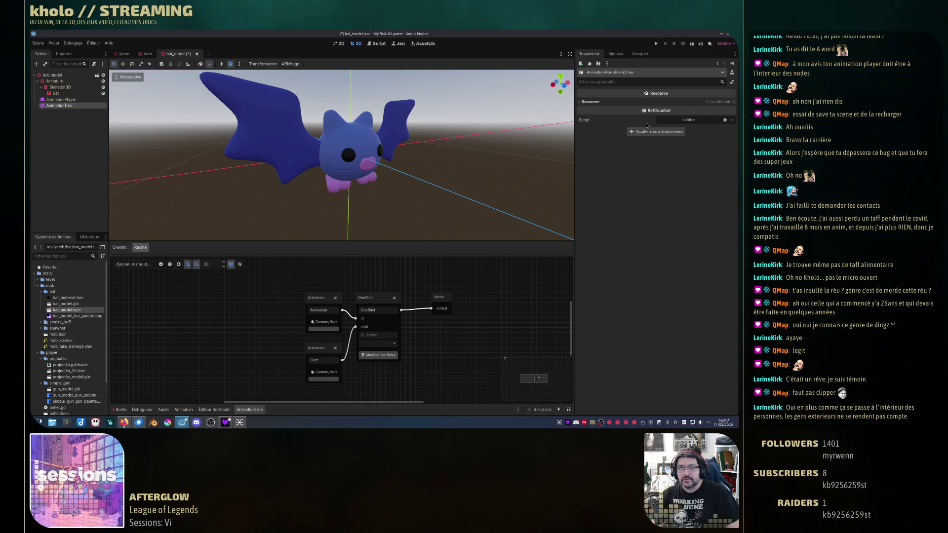
Switch the new node's animation to Idle and inspect the OneShot node.
{"action": "left_click", "coordinate": [322, 303]}
{"action": "left_click", "coordinate": [726, 104]}
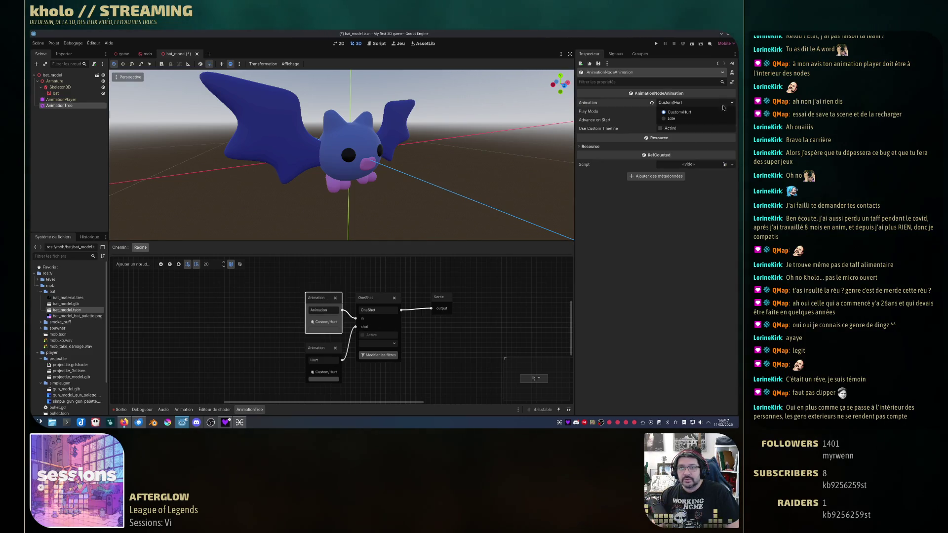
{"action": "left_click", "coordinate": [672, 119]}
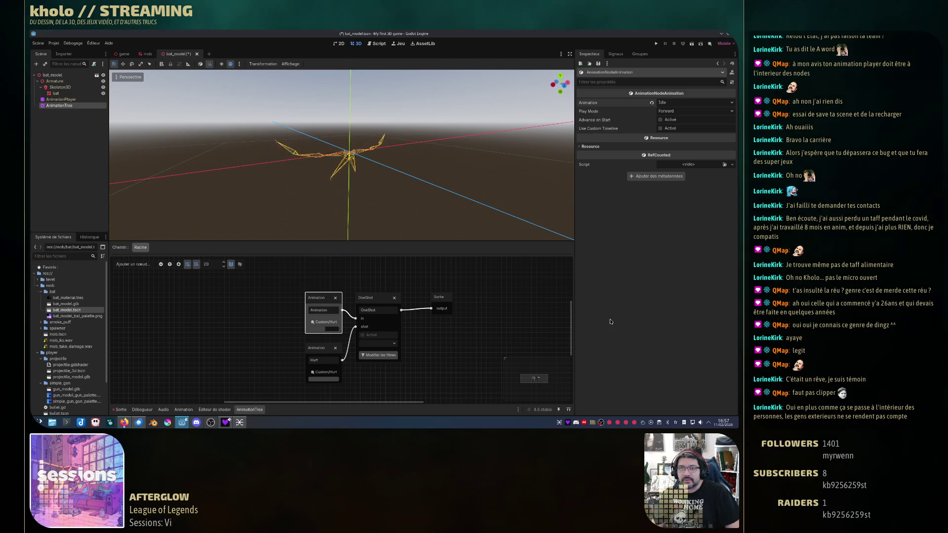
{"action": "left_click", "coordinate": [393, 309]}
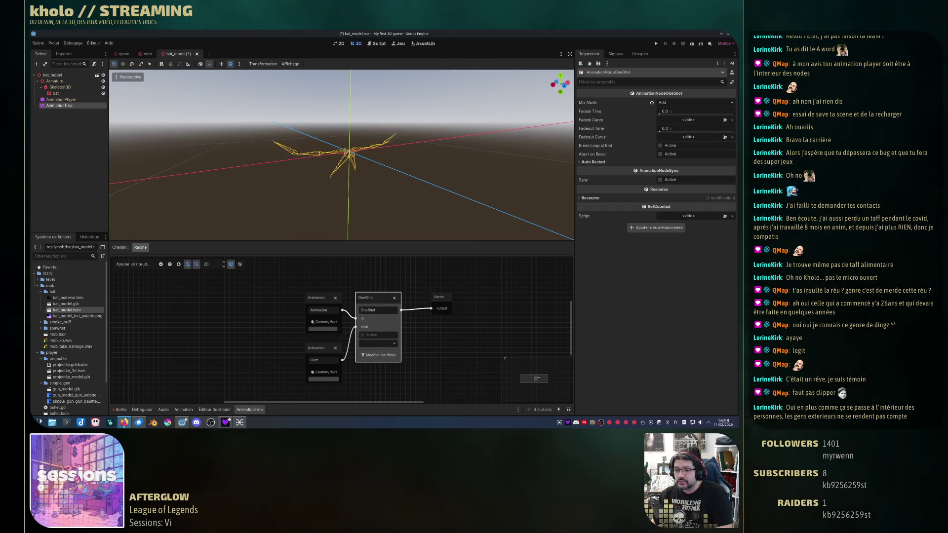
{"action": "key", "text": "alt+Tab"}
Skip the tutorial ahead about 15 seconds to where the Hurt node links to Output.
{"action": "key", "text": "Right"}
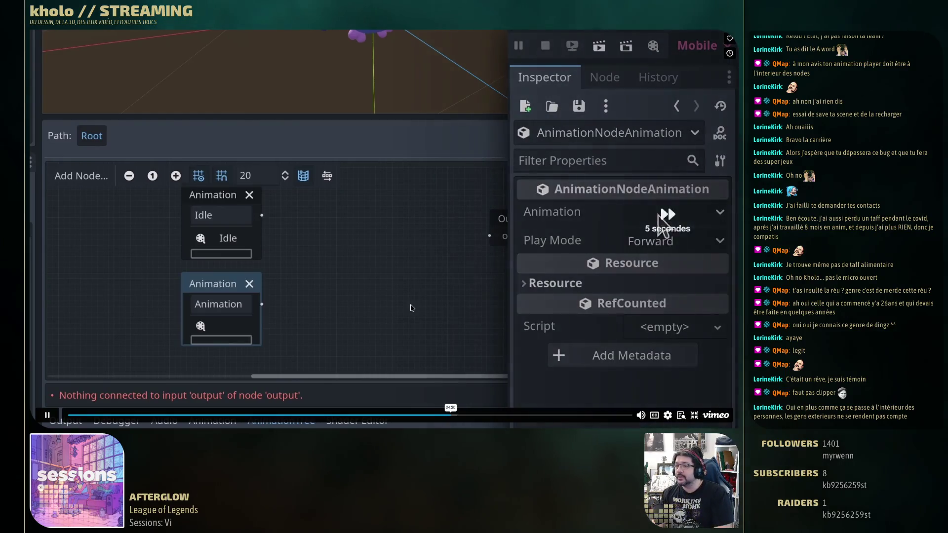
{"action": "key", "text": "Right"}
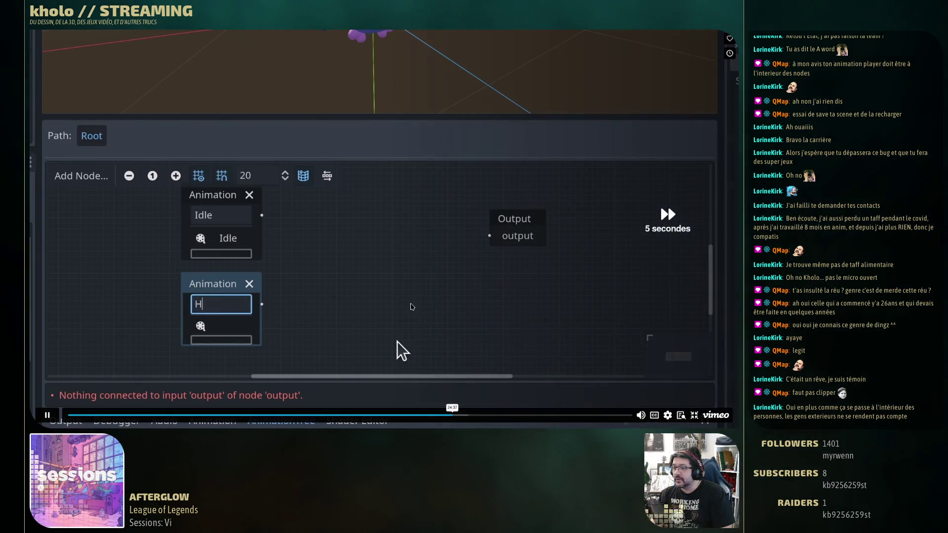
{"action": "key", "text": "Right"}
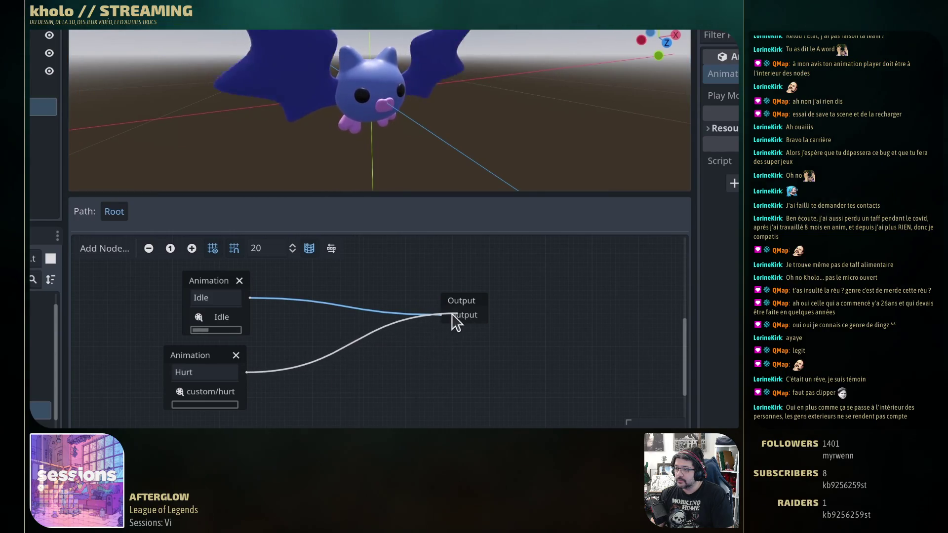
{"action": "mouse_move", "coordinate": [332, 345]}
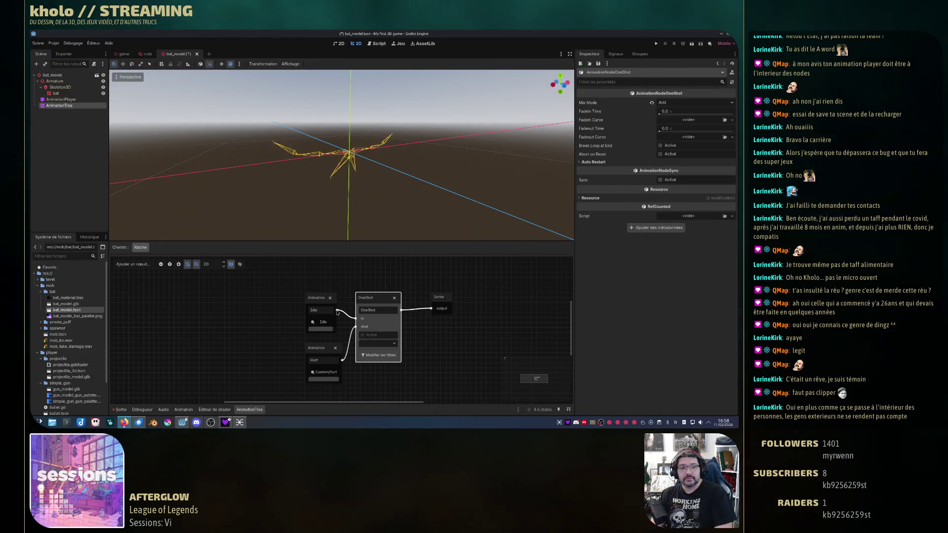
{"action": "left_click_drag", "start_coordinate": [355, 318], "coordinate": [428, 309]}
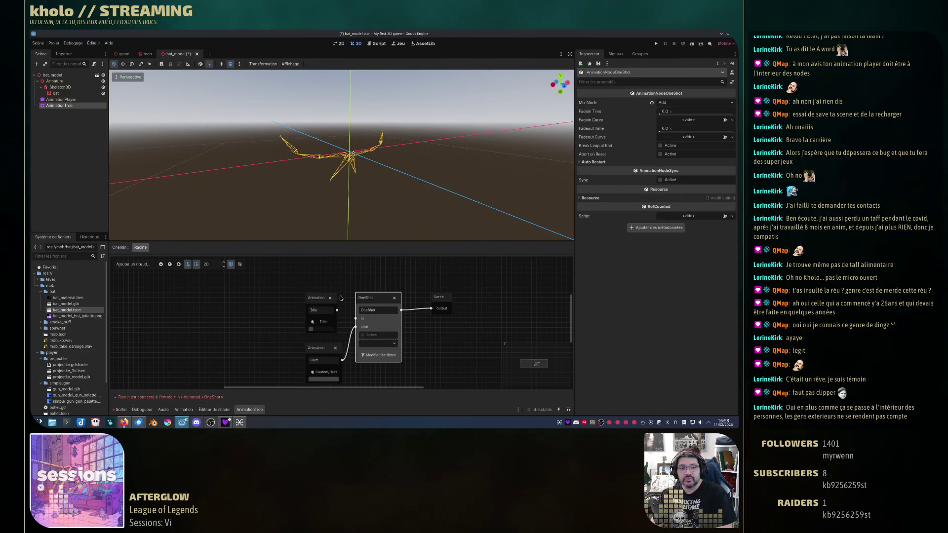
{"action": "mouse_move", "coordinate": [336, 310]}
{"action": "left_mouse_down"}
{"action": "mouse_move", "coordinate": [419, 308]}
{"action": "mouse_move", "coordinate": [356, 318]}
{"action": "left_mouse_up"}
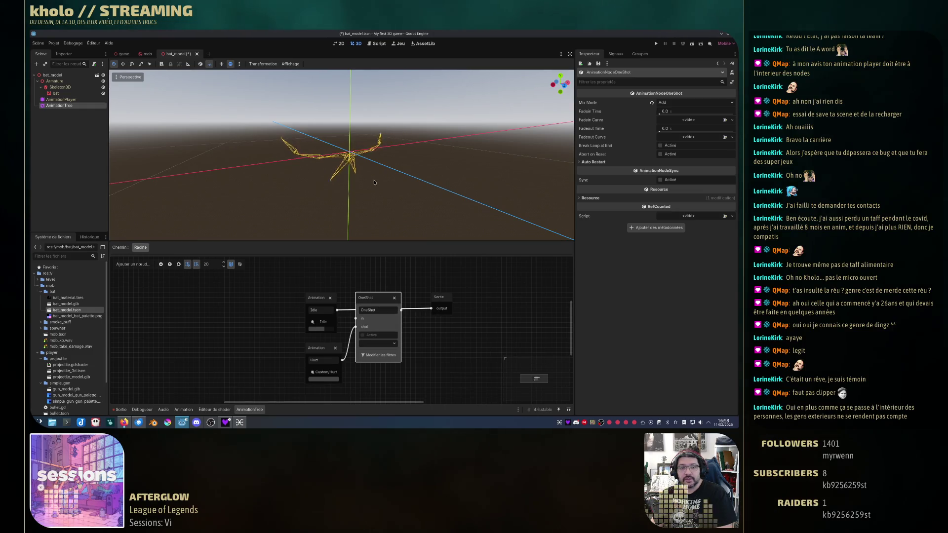
{"action": "mouse_move", "coordinate": [365, 204]}
{"action": "left_mouse_down"}
{"action": "mouse_move", "coordinate": [266, 161]}
{"action": "mouse_move", "coordinate": [345, 197]}
{"action": "left_mouse_up"}
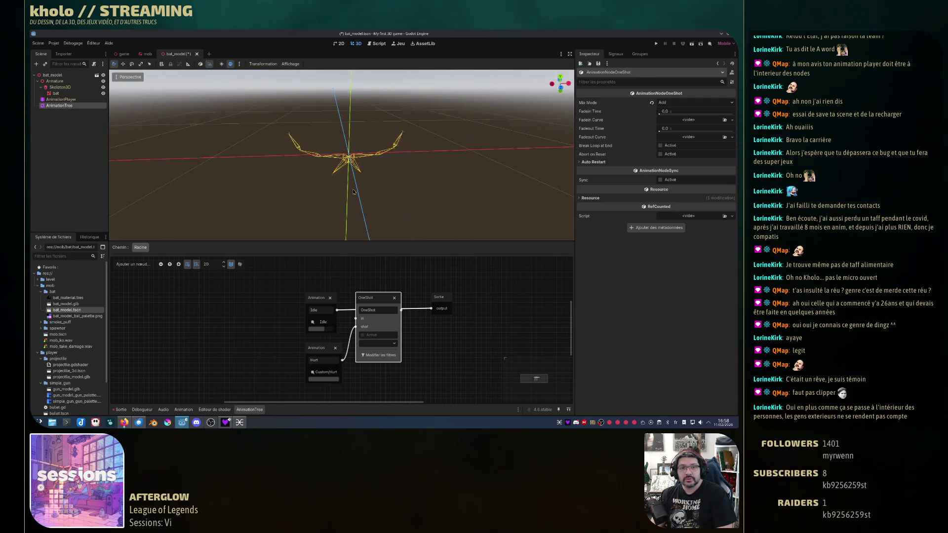
{"action": "mouse_move", "coordinate": [356, 318]}
{"action": "left_mouse_down"}
{"action": "mouse_move", "coordinate": [337, 310]}
{"action": "mouse_move", "coordinate": [355, 318]}
{"action": "left_mouse_up"}
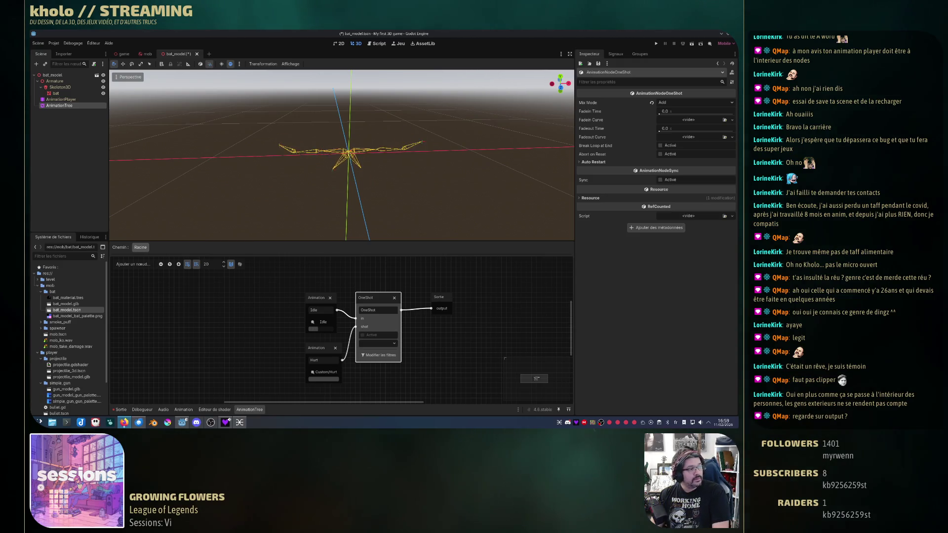
Check the Idle animation's tracks, then inspect the Output node's resource details in the Inspector.
{"action": "left_click", "coordinate": [423, 210]}
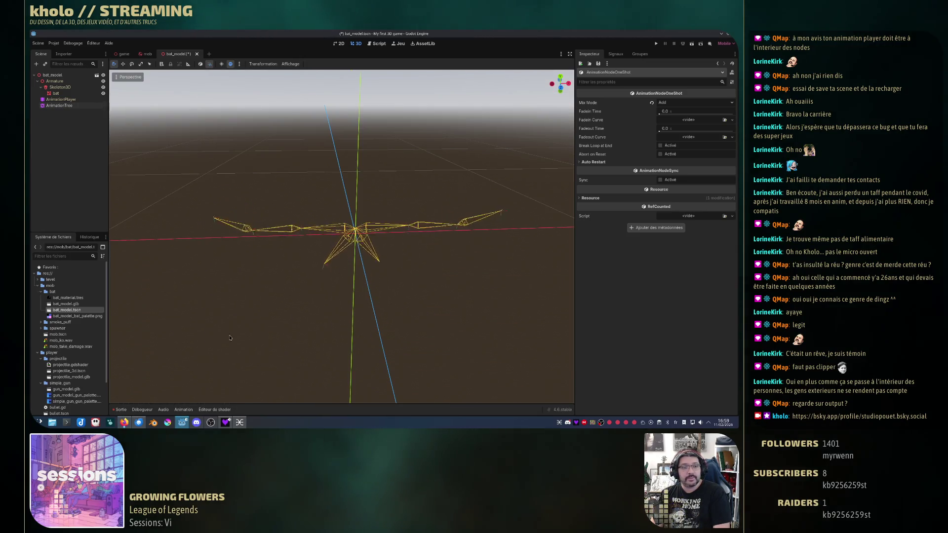
{"action": "left_click", "coordinate": [183, 410]}
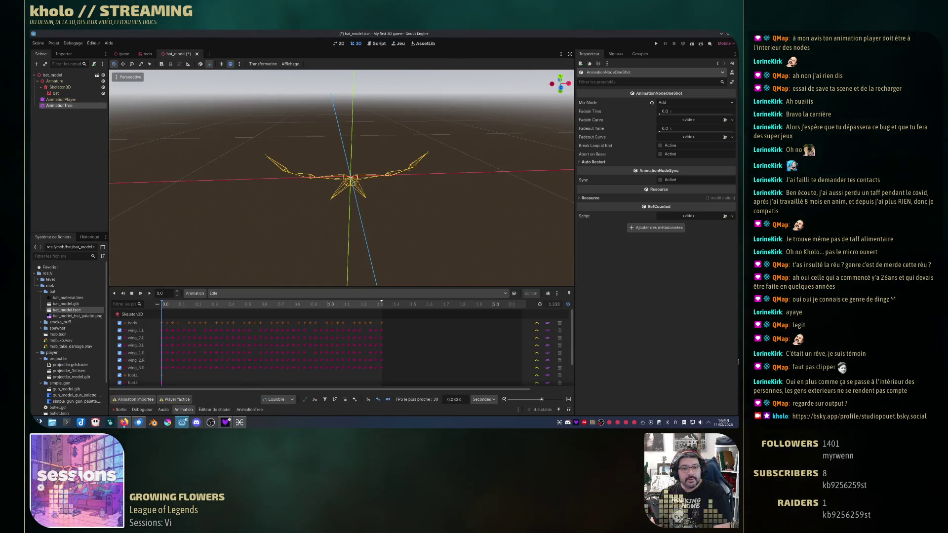
{"action": "left_click", "coordinate": [249, 409]}
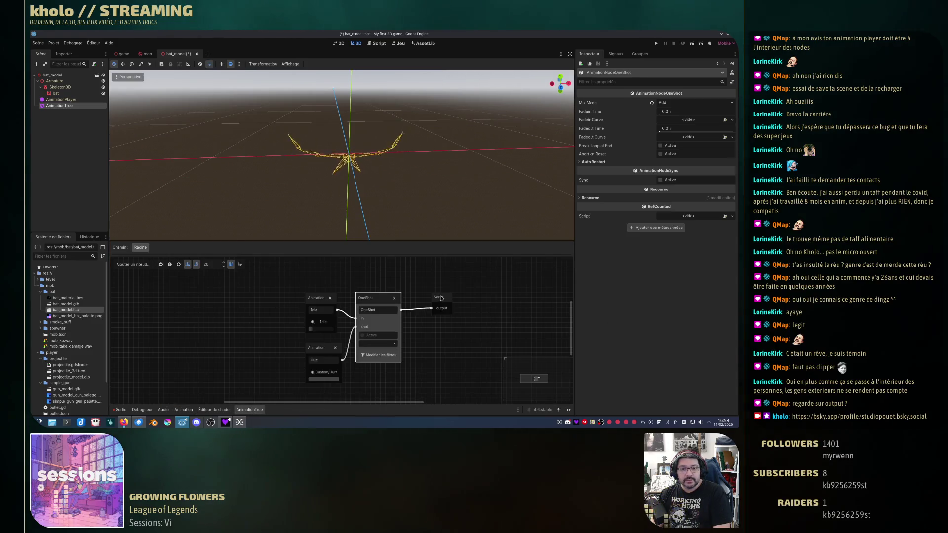
{"action": "left_click", "coordinate": [441, 302]}
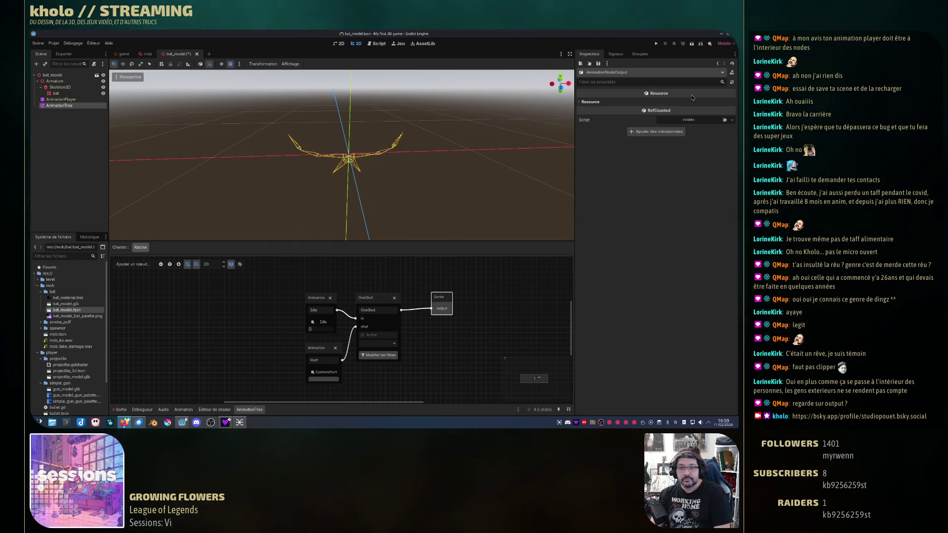
{"action": "left_click", "coordinate": [581, 102]}
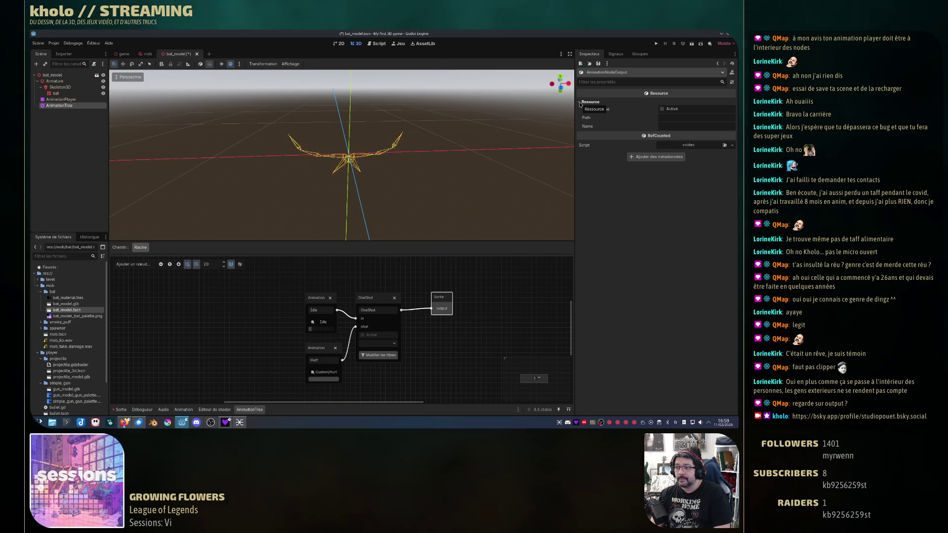
{"action": "left_click", "coordinate": [580, 103]}
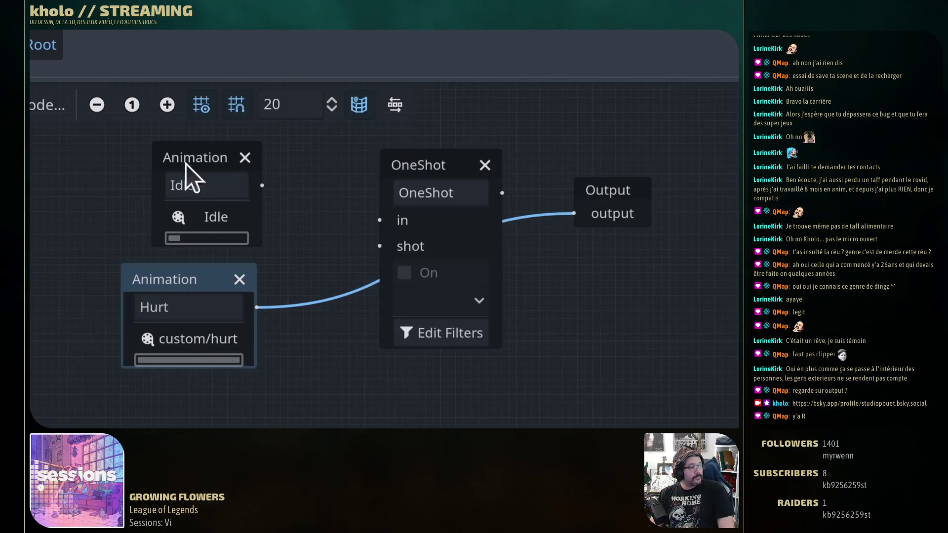
Watch the tutorial's OneShot setup, then pause the video.
{"action": "left_click", "coordinate": [223, 161]}
{"action": "mouse_move", "coordinate": [102, 349]}
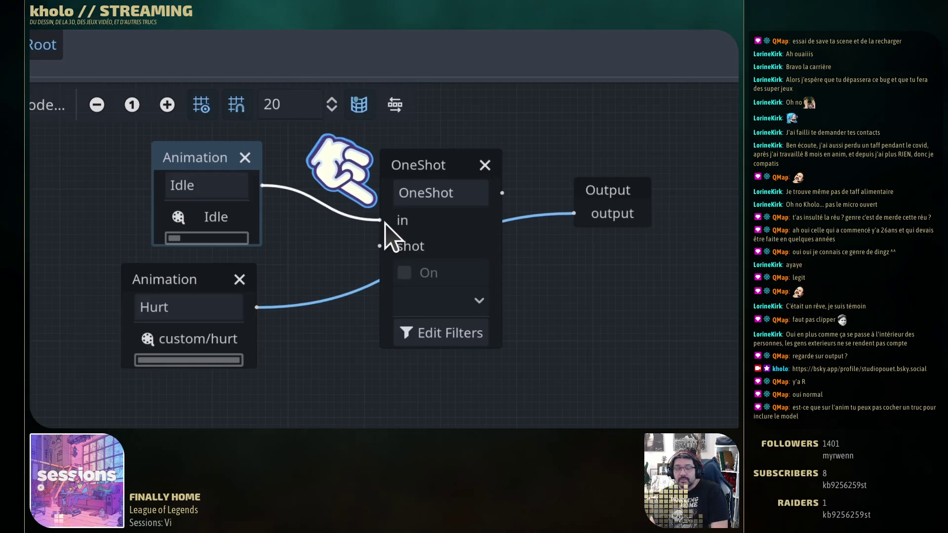
{"action": "mouse_move", "coordinate": [275, 265]}
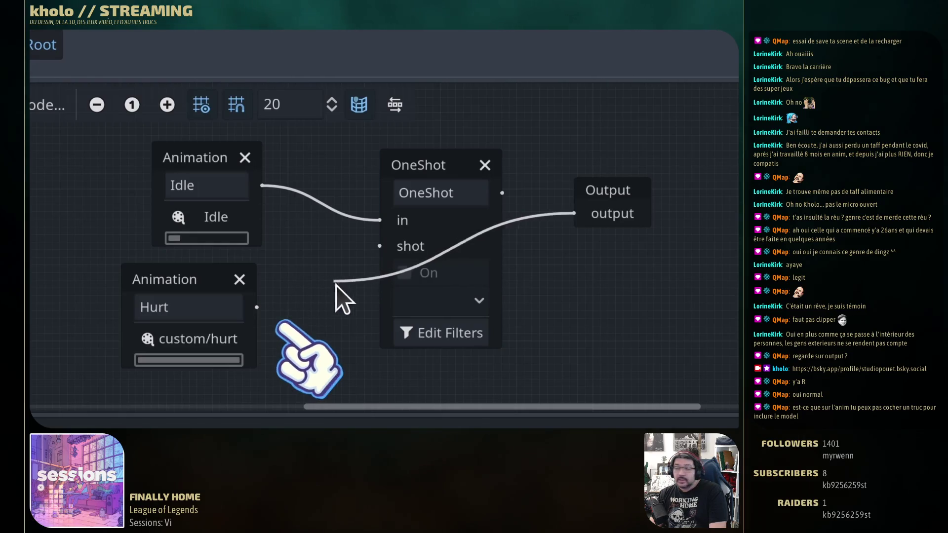
{"action": "left_click", "coordinate": [422, 291]}
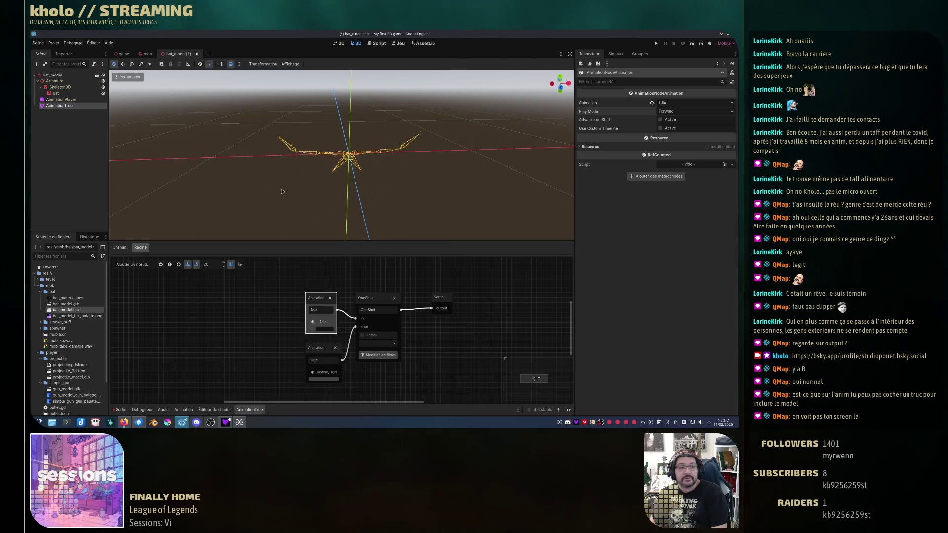
Inspect the Idle, Hurt and OneShot nodes, then delete OneShot from the blend tree.
{"action": "left_click", "coordinate": [481, 357]}
{"action": "left_click", "coordinate": [323, 298]}
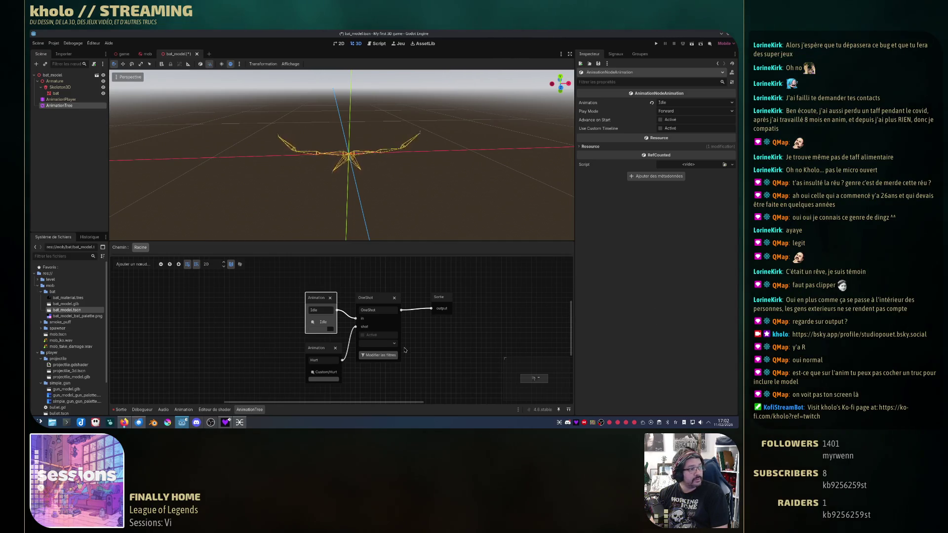
{"action": "left_click", "coordinate": [317, 348]}
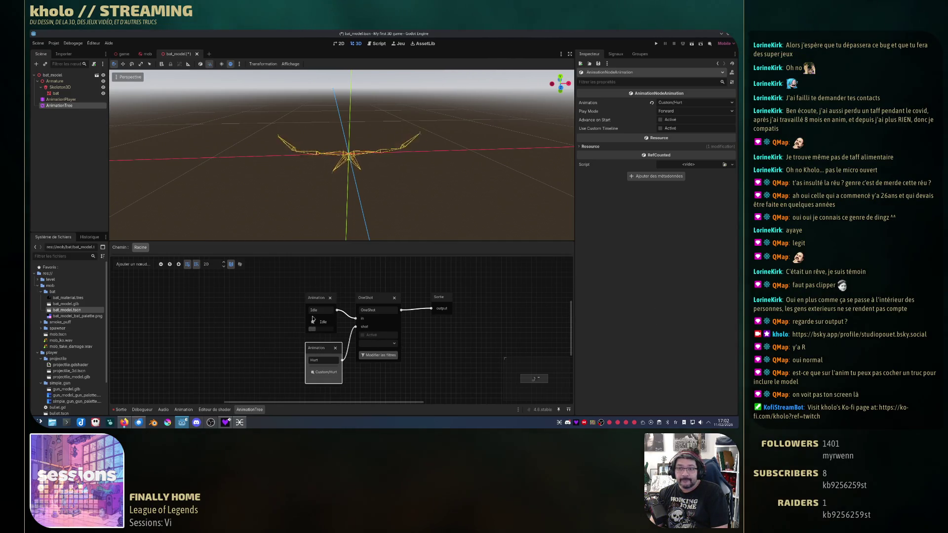
{"action": "left_click", "coordinate": [376, 298]}
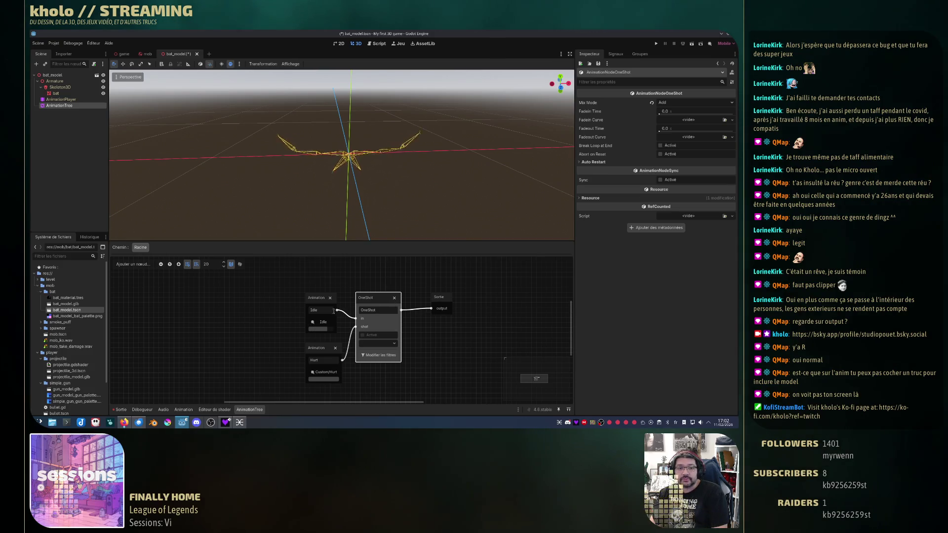
{"action": "left_click", "coordinate": [396, 299]}
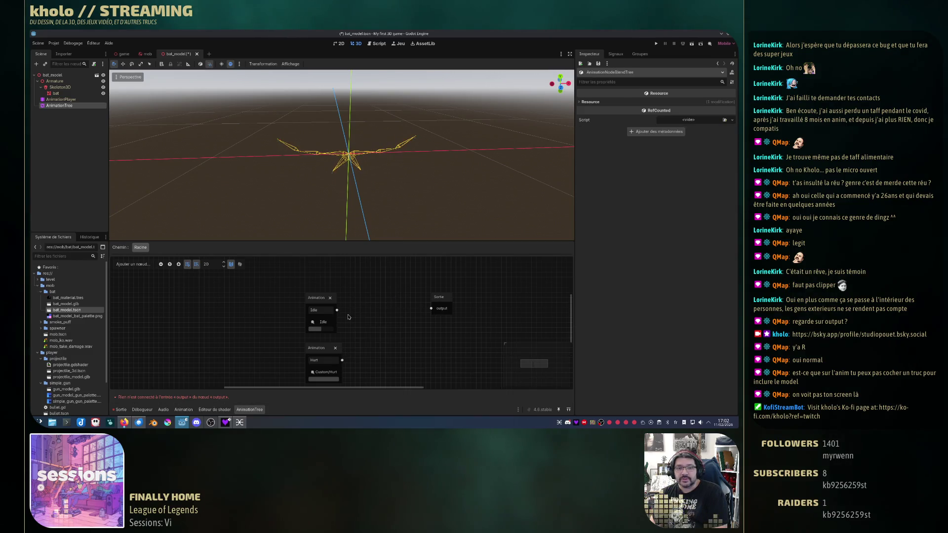
Preview Hurt through Output, rewire Idle into Output, then show the AnimationPlayer's Idle tracks.
{"action": "left_click_drag", "start_coordinate": [337, 310], "coordinate": [430, 309]}
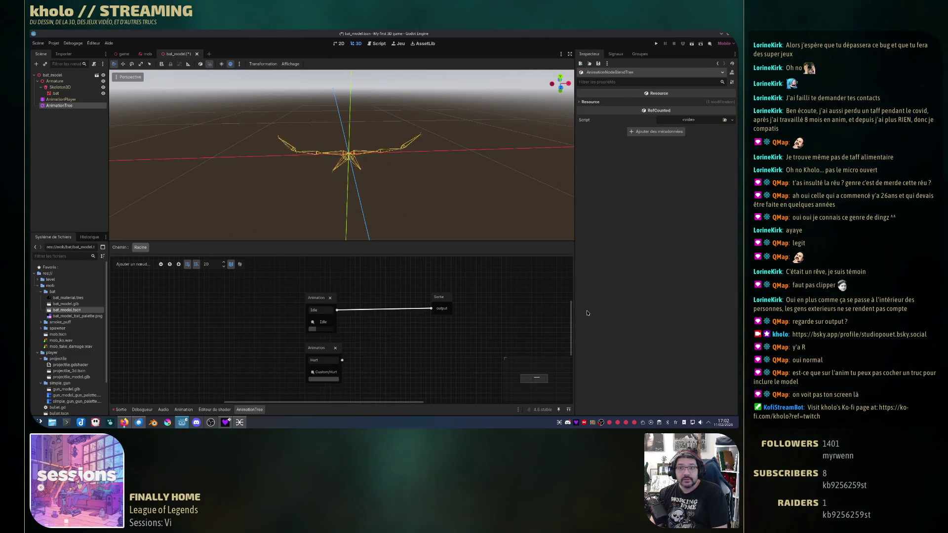
{"action": "left_click", "coordinate": [433, 311]}
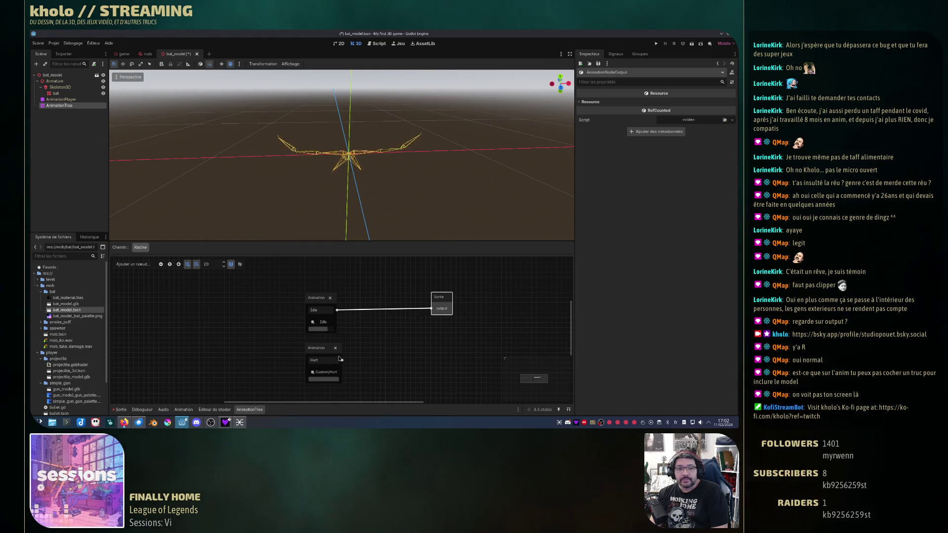
{"action": "left_click_drag", "start_coordinate": [342, 360], "coordinate": [433, 309]}
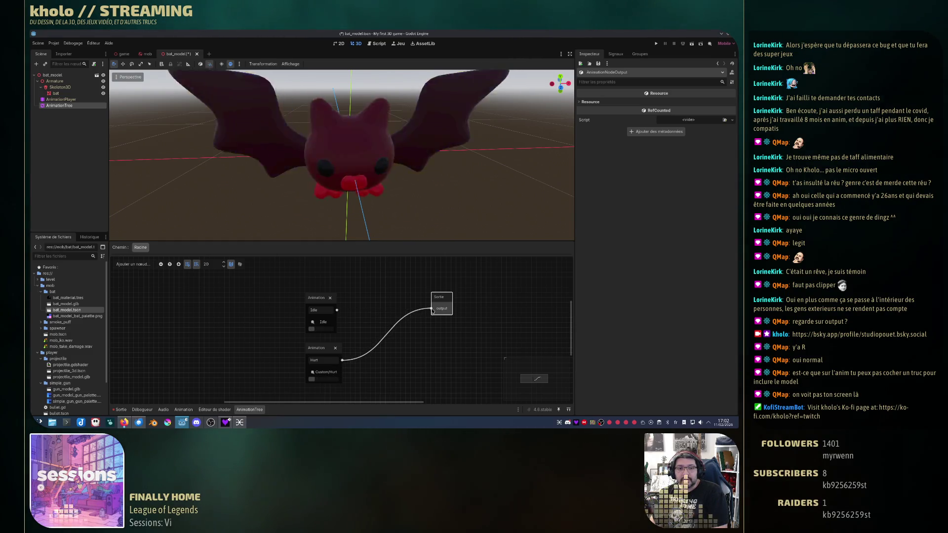
{"action": "left_click_drag", "start_coordinate": [337, 310], "coordinate": [432, 309]}
{"action": "left_click", "coordinate": [318, 300]}
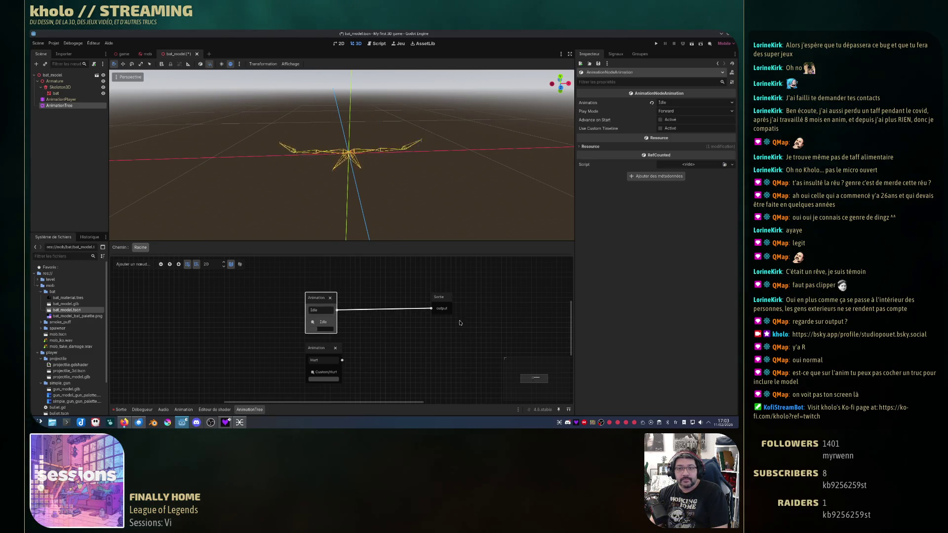
{"action": "left_click", "coordinate": [77, 101]}
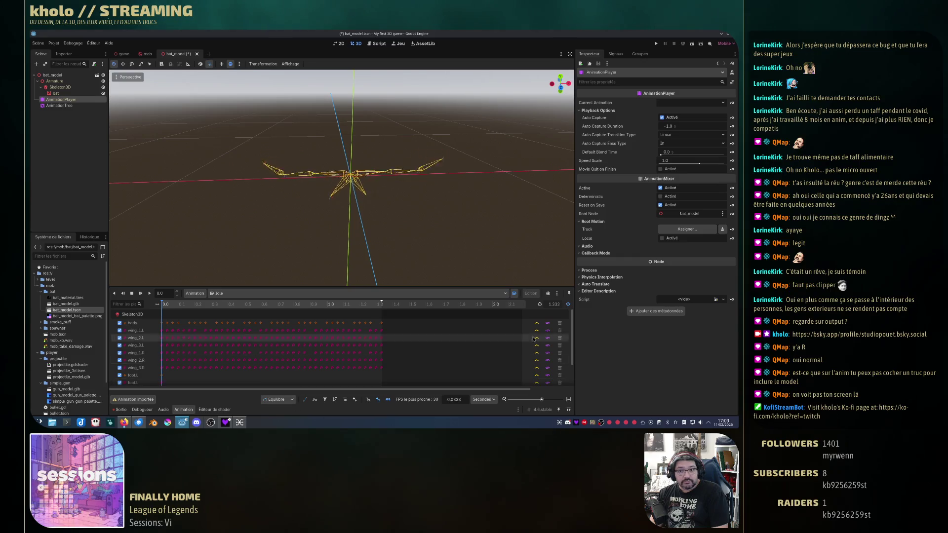
Toggle onion skinning and look over the Skeleton3D's bone list.
{"action": "left_click", "coordinate": [549, 294]}
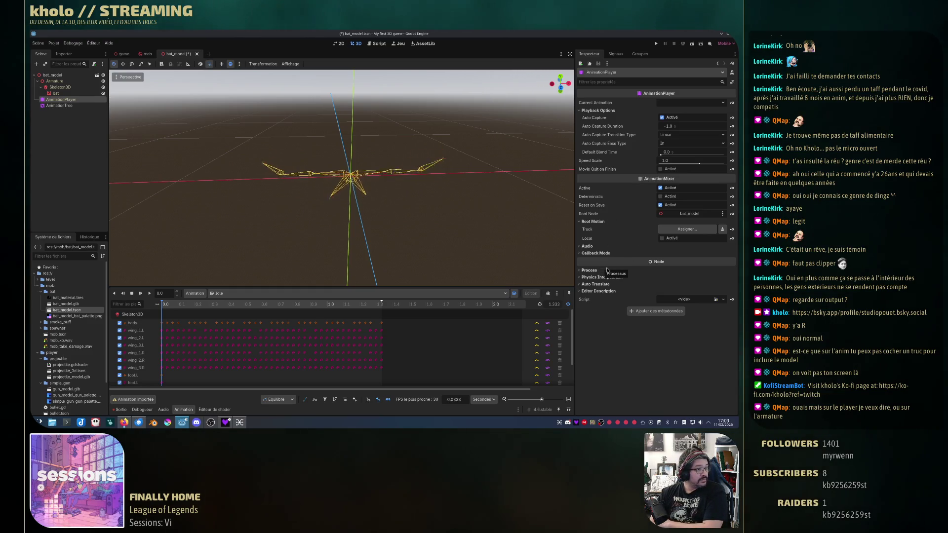
{"action": "left_click", "coordinate": [60, 87]}
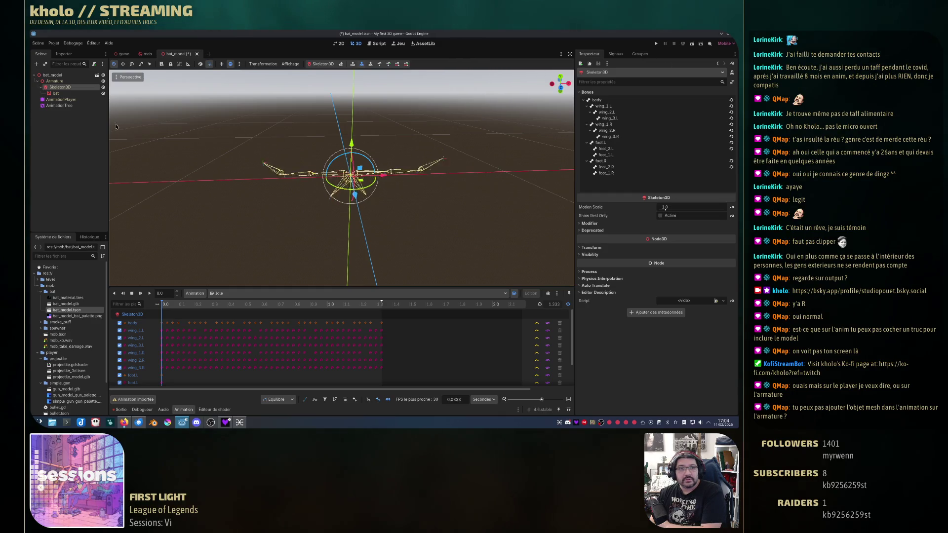
{"action": "left_click", "coordinate": [61, 99]}
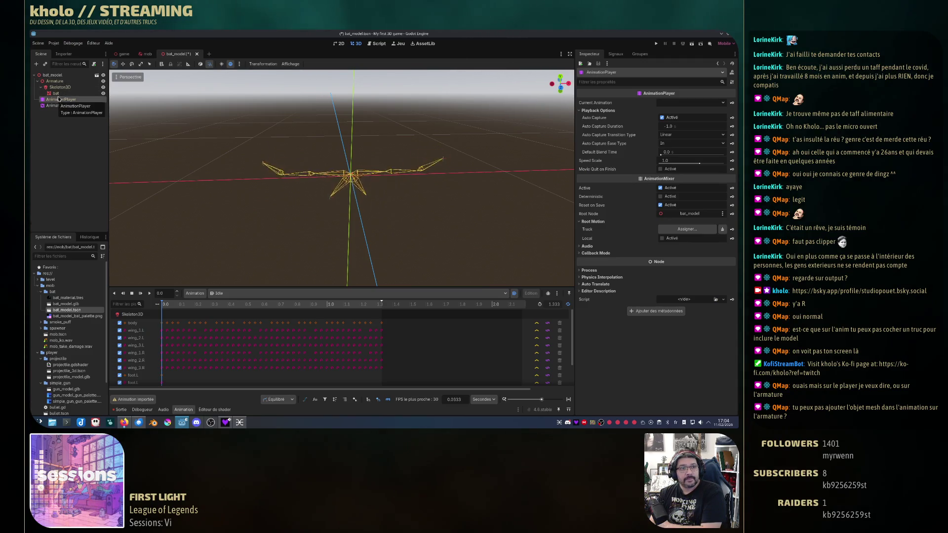
{"action": "left_click", "coordinate": [60, 87]}
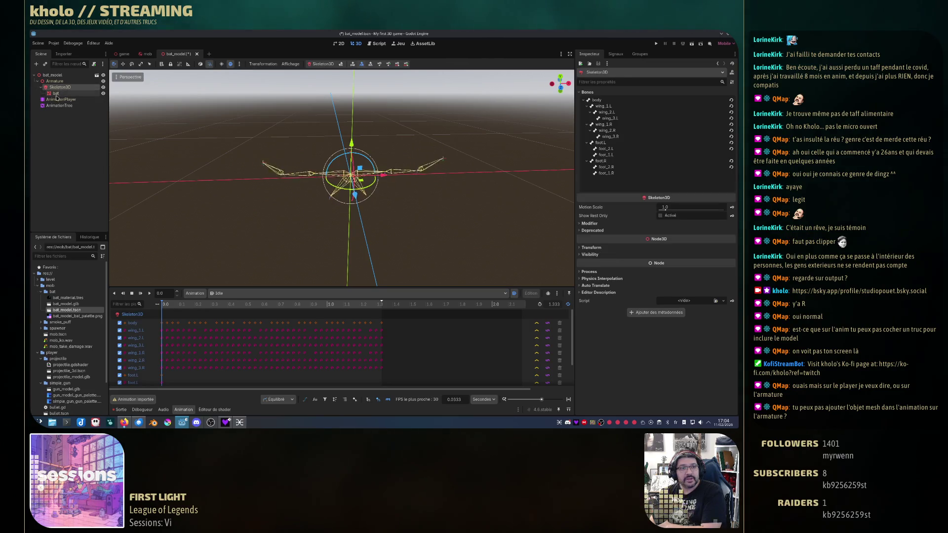
Try deleting the inherited bat mesh node, dismiss the warning, then right-click Armature.
{"action": "left_click", "coordinate": [56, 94]}
{"action": "key", "text": "Delete"}
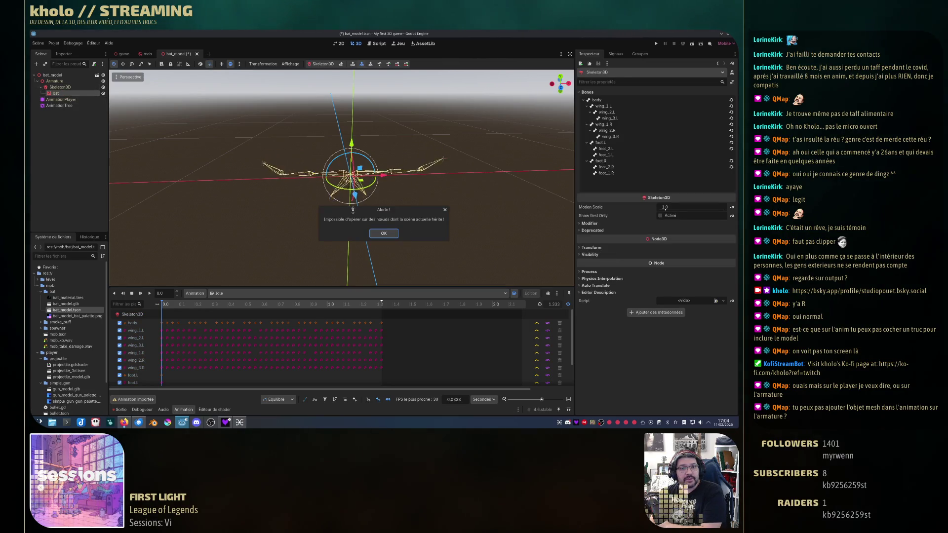
{"action": "left_click", "coordinate": [384, 234]}
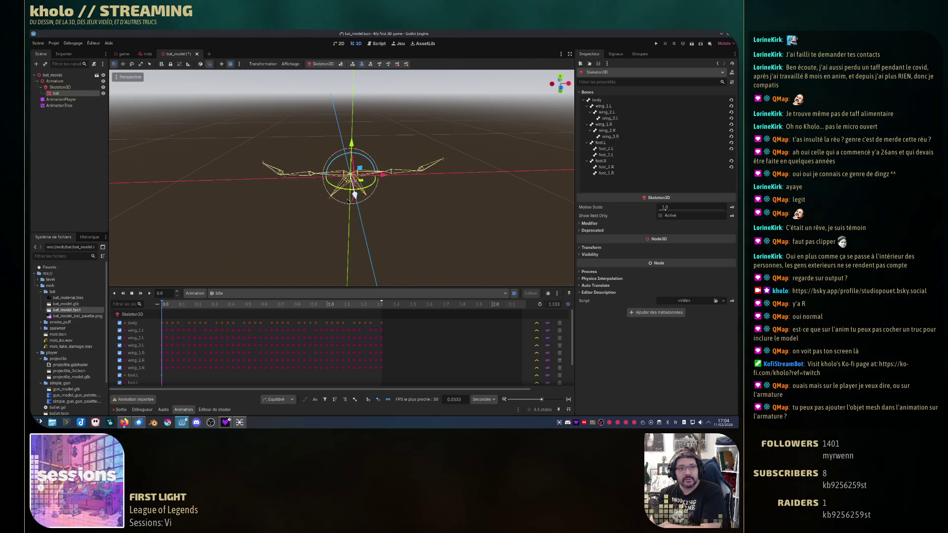
{"action": "right_click", "coordinate": [70, 81]}
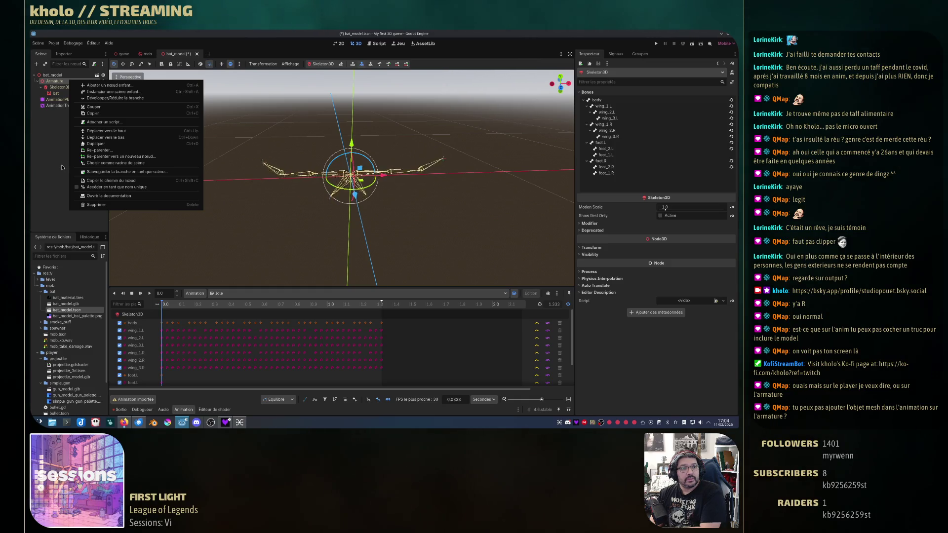
Close the Armature menu and select AnimationTree to bring up its blend graph.
{"action": "left_click", "coordinate": [62, 167]}
{"action": "left_click", "coordinate": [74, 105]}
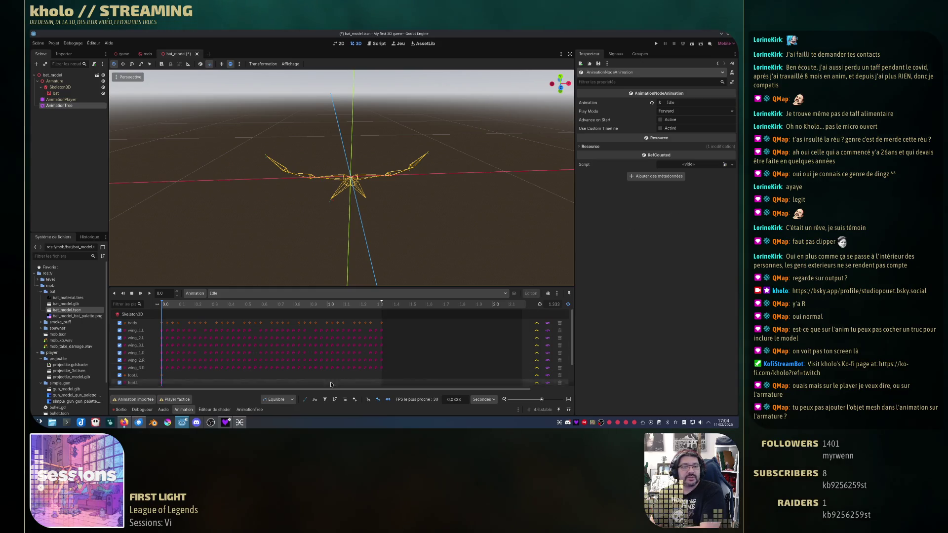
{"action": "left_click", "coordinate": [249, 409]}
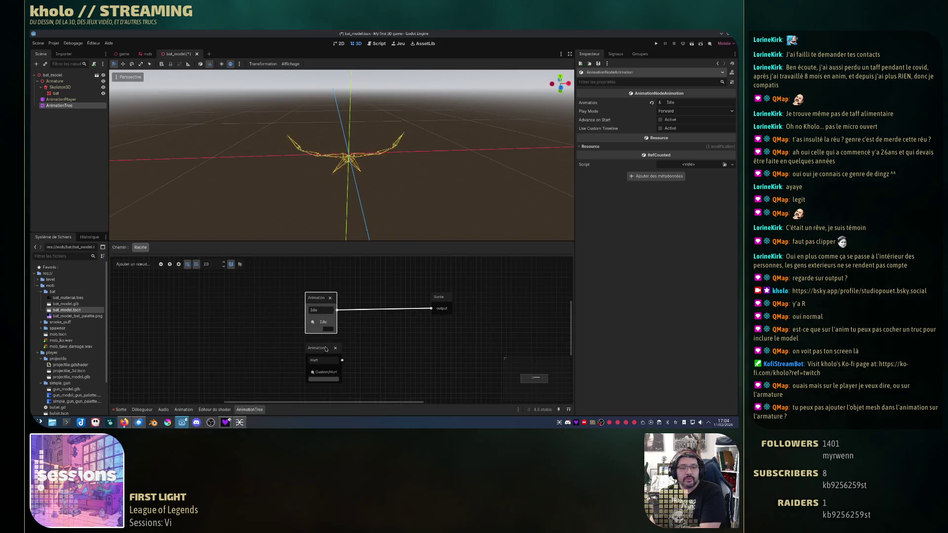
Add a OneShot node with Idle into 'in', Hurt into 'shot', and OneShot feeding Output.
{"action": "left_click_drag", "start_coordinate": [322, 349], "coordinate": [318, 343]}
{"action": "left_click", "coordinate": [361, 337]}
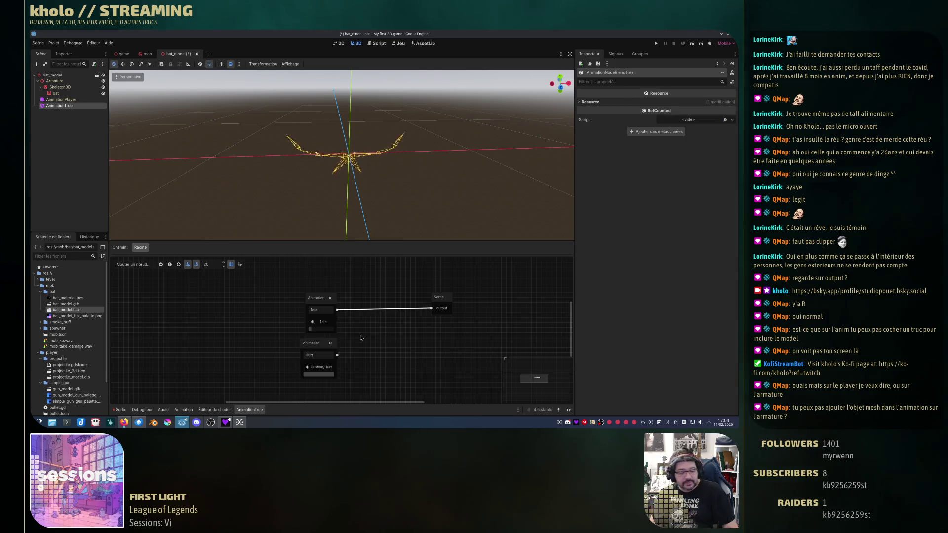
{"action": "right_click", "coordinate": [361, 337]}
{"action": "left_click", "coordinate": [384, 326]}
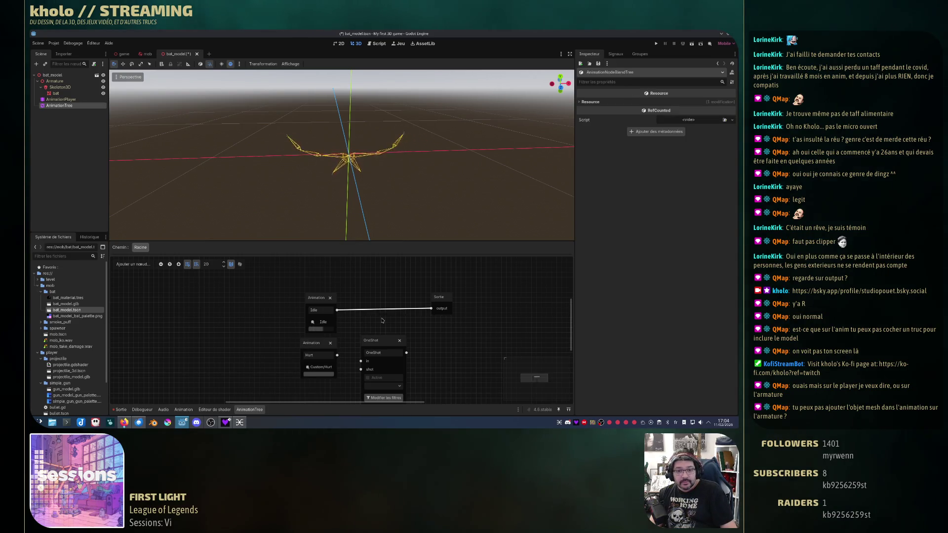
{"action": "left_click_drag", "start_coordinate": [378, 339], "coordinate": [383, 291]}
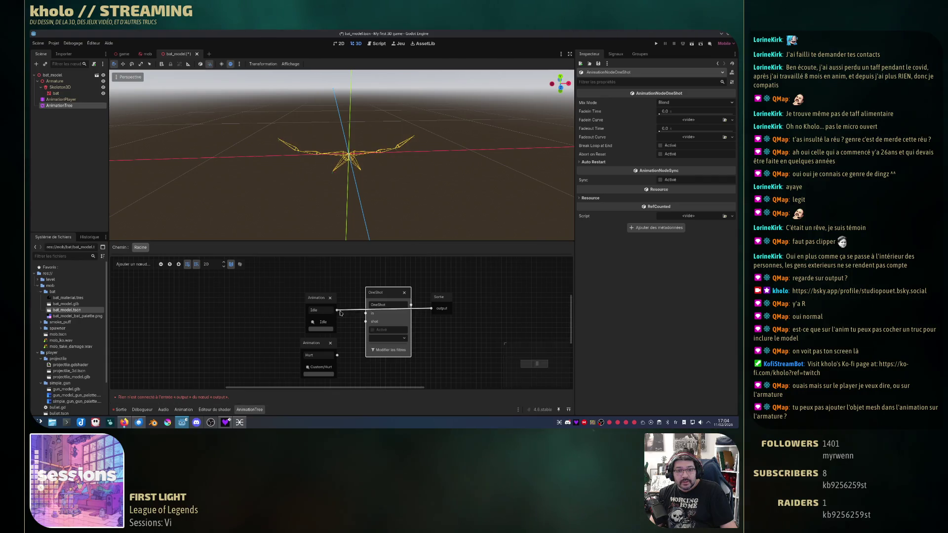
{"action": "left_click_drag", "start_coordinate": [336, 310], "coordinate": [366, 314]}
{"action": "left_click_drag", "start_coordinate": [337, 355], "coordinate": [375, 299]}
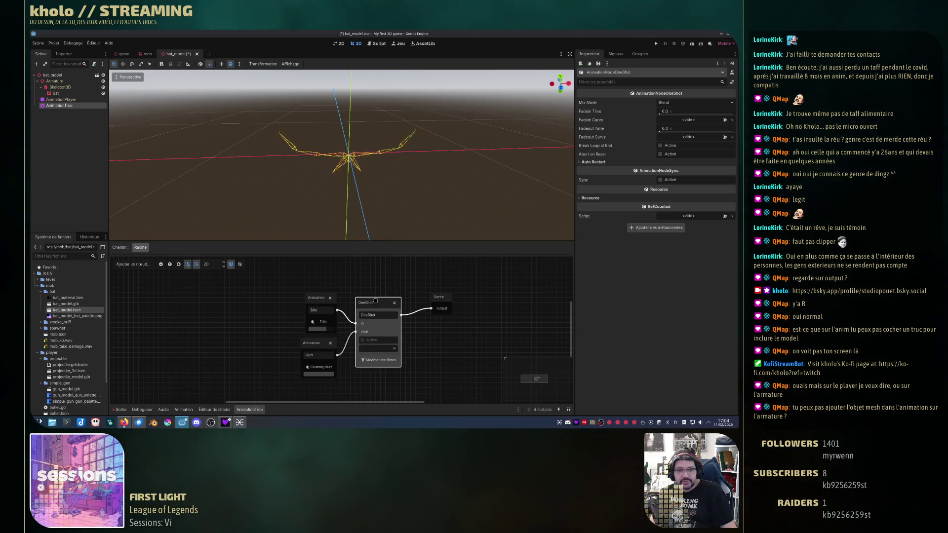
{"action": "left_click_drag", "start_coordinate": [437, 298], "coordinate": [427, 298]}
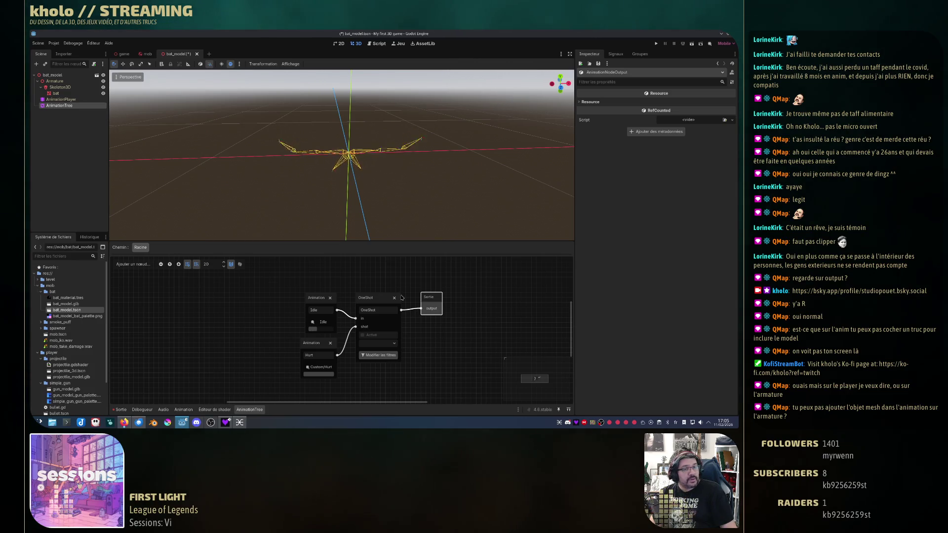
{"action": "left_click", "coordinate": [64, 100]}
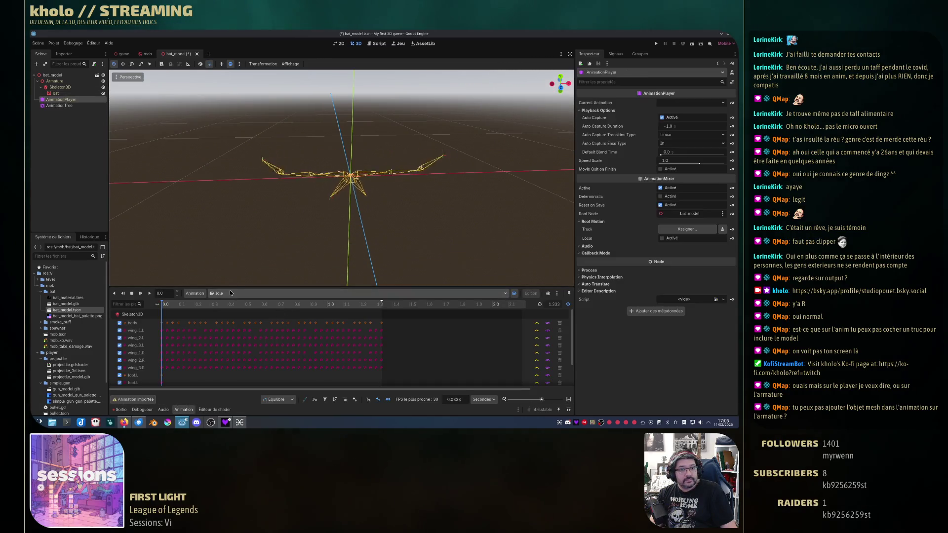
Select the bat mesh node, try dragging it, and dismiss the resulting warning.
{"action": "left_click", "coordinate": [54, 81]}
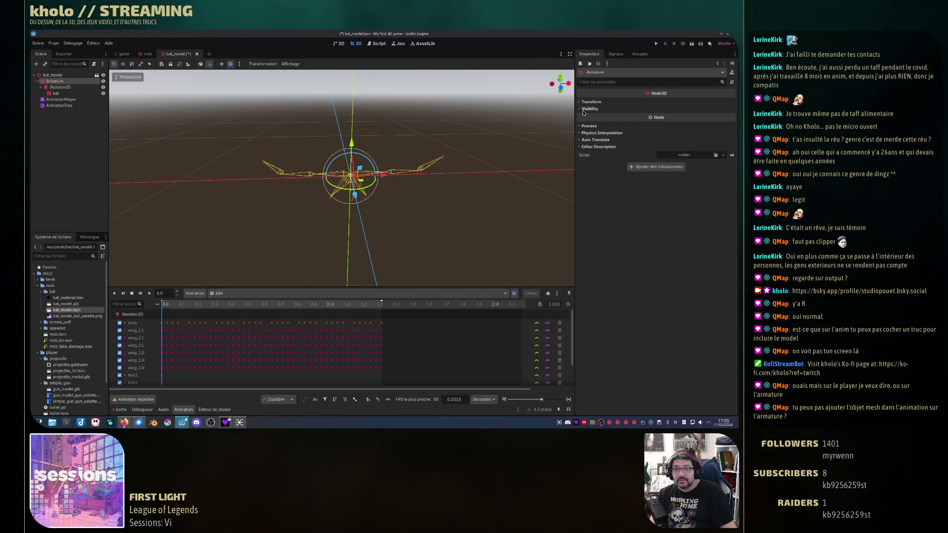
{"action": "left_click", "coordinate": [61, 93]}
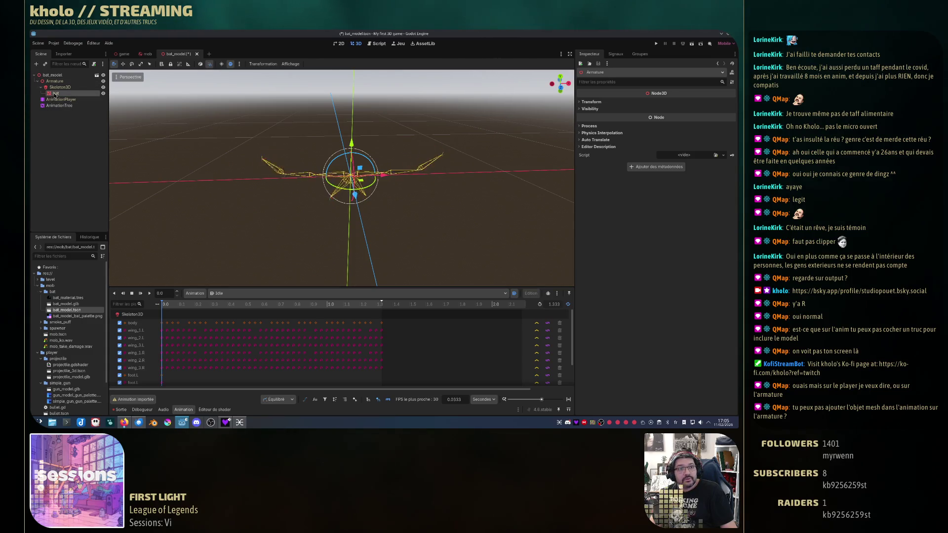
{"action": "mouse_move", "coordinate": [60, 94]}
{"action": "left_mouse_down"}
{"action": "mouse_move", "coordinate": [247, 198]}
{"action": "mouse_move", "coordinate": [380, 225]}
{"action": "left_mouse_up"}
{"action": "left_click", "coordinate": [383, 228]}
{"action": "left_click", "coordinate": [55, 81]}
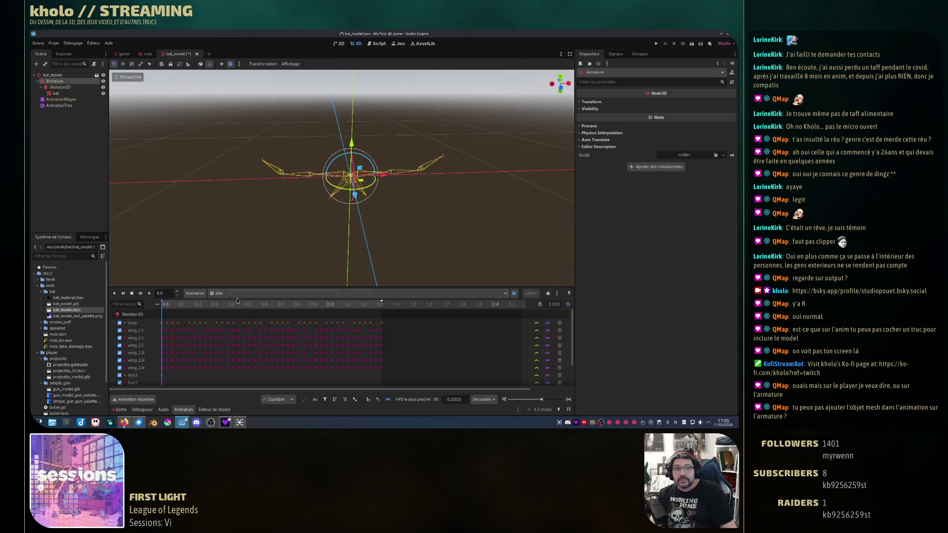
Browse the Skeleton3D's Modifier and Deprecated sections, turning off Animate Physical Bones.
{"action": "left_click", "coordinate": [58, 88]}
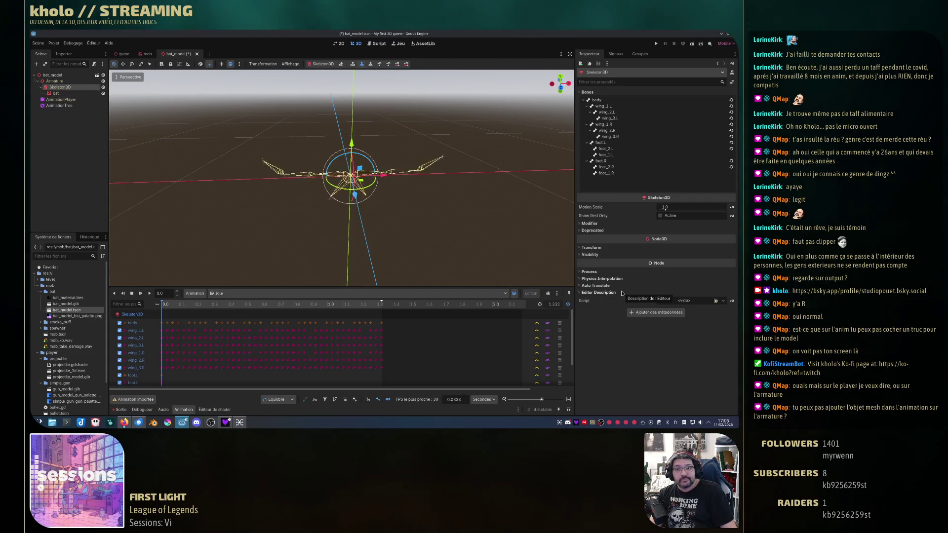
{"action": "left_click", "coordinate": [592, 225]}
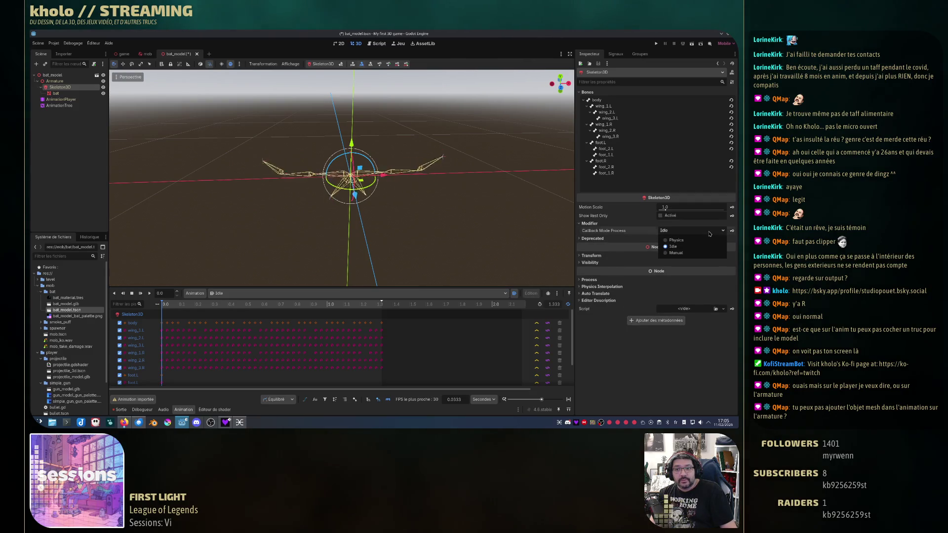
{"action": "left_click", "coordinate": [590, 223]}
{"action": "left_click", "coordinate": [593, 231]}
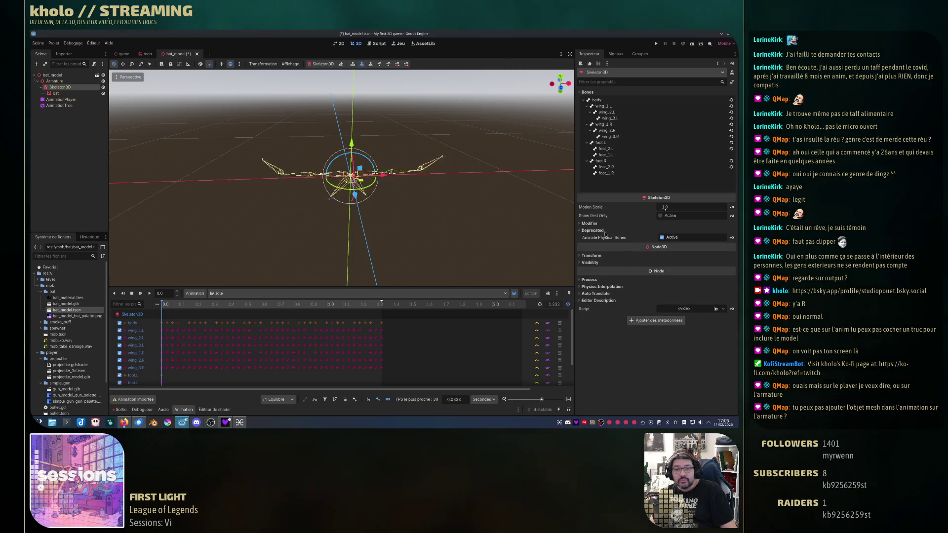
{"action": "left_click", "coordinate": [662, 238]}
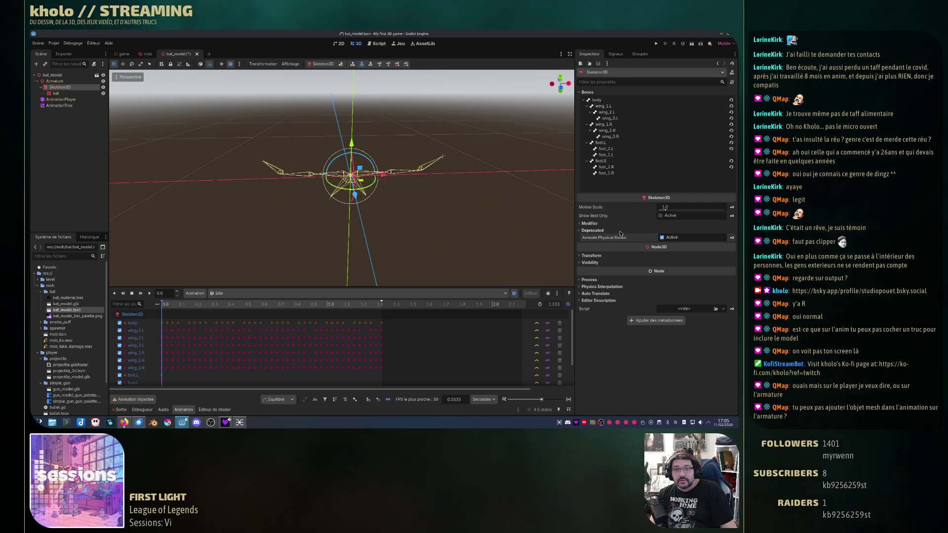
{"action": "left_click", "coordinate": [595, 224]}
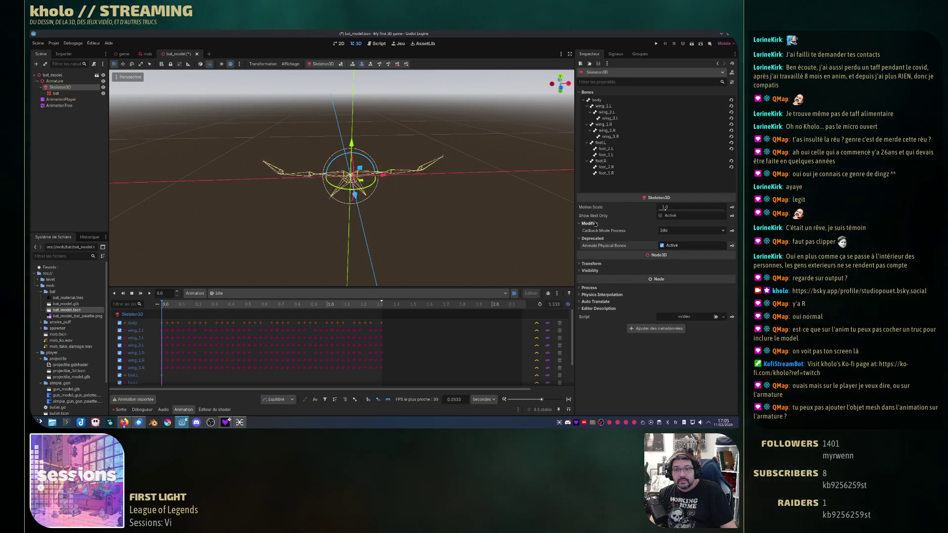
{"action": "left_click", "coordinate": [593, 224]}
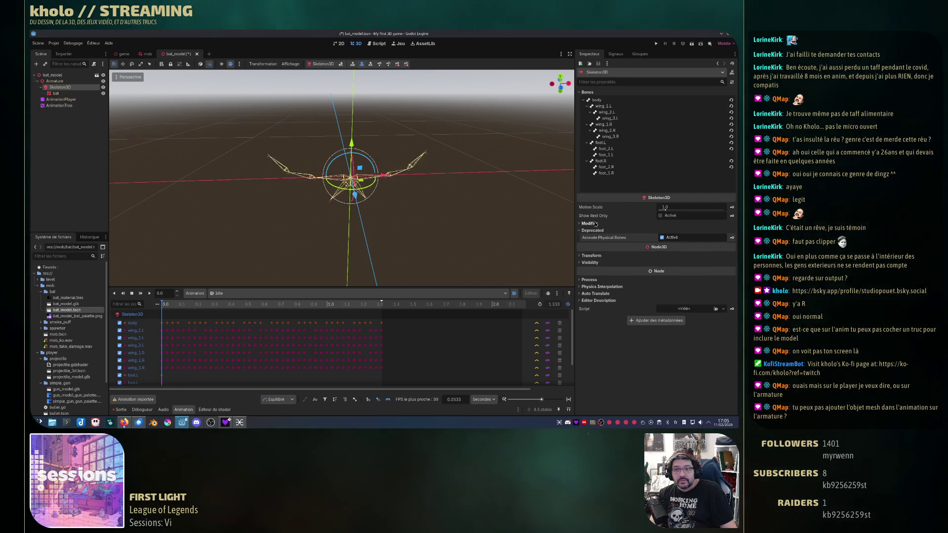
Set the Skeleton3D's Visibility Parent to bat, clear it again, then select the bat mesh.
{"action": "left_click", "coordinate": [596, 264]}
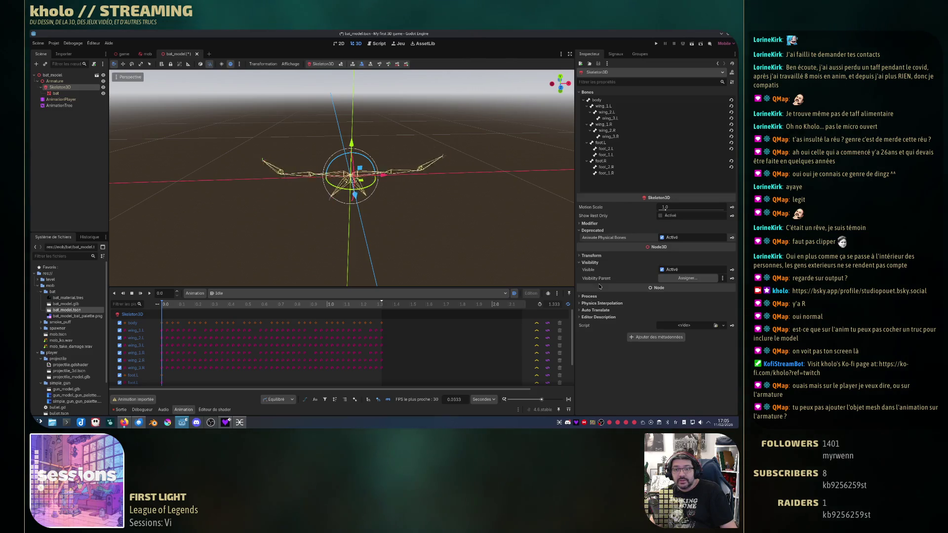
{"action": "left_click", "coordinate": [590, 263]}
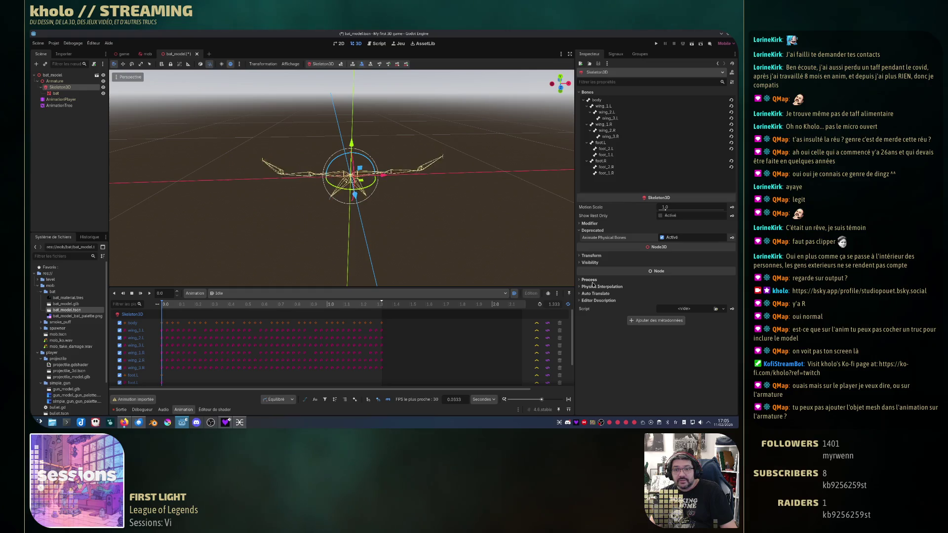
{"action": "left_click", "coordinate": [596, 264]}
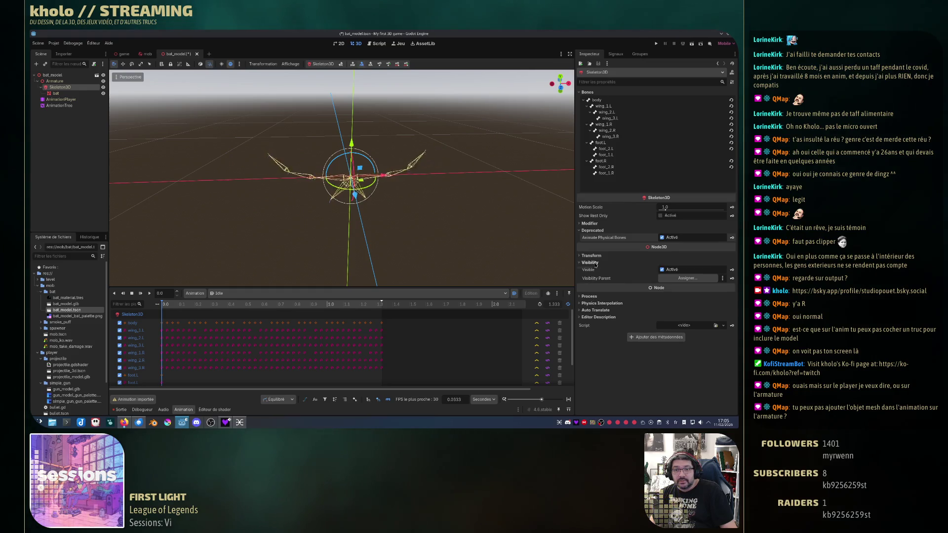
{"action": "left_click", "coordinate": [699, 278]}
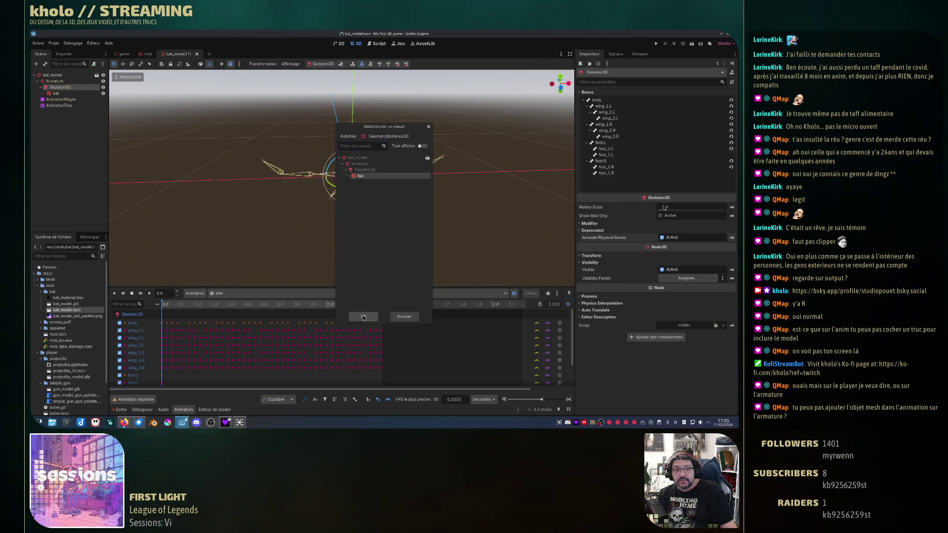
{"action": "left_click", "coordinate": [363, 316]}
{"action": "left_click", "coordinate": [653, 278]}
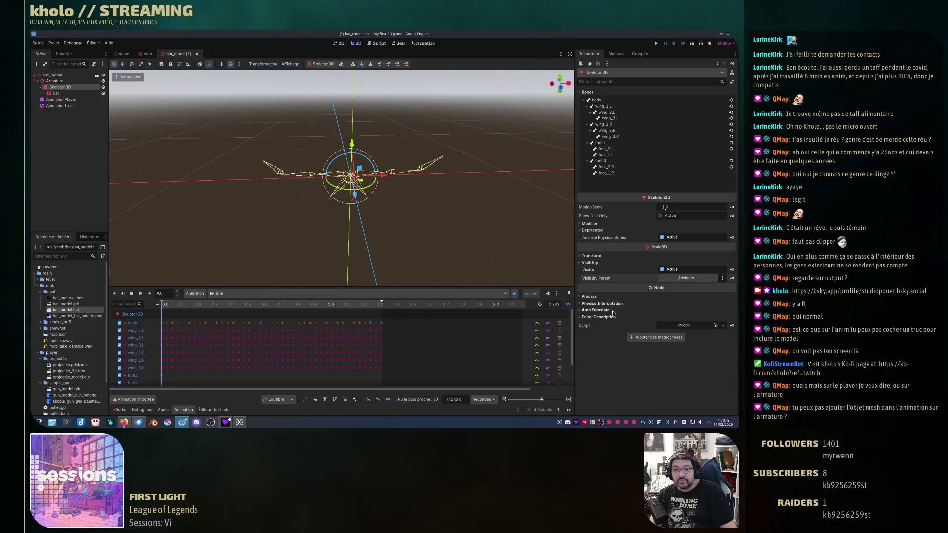
{"action": "left_click", "coordinate": [55, 94]}
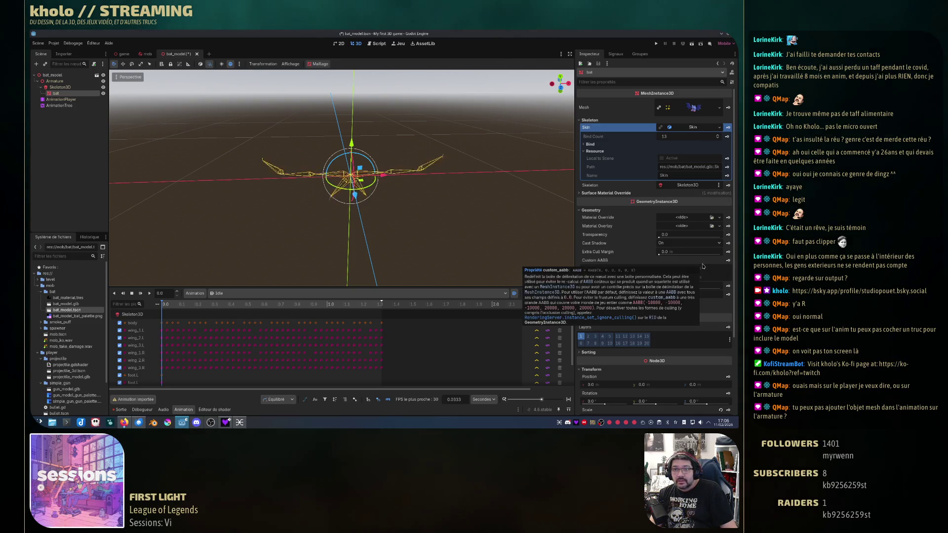
Collapse the bat mesh's Skin and Geometry sections, save bat_model with Ctrl+S, and close Godot.
{"action": "left_click", "coordinate": [584, 145]}
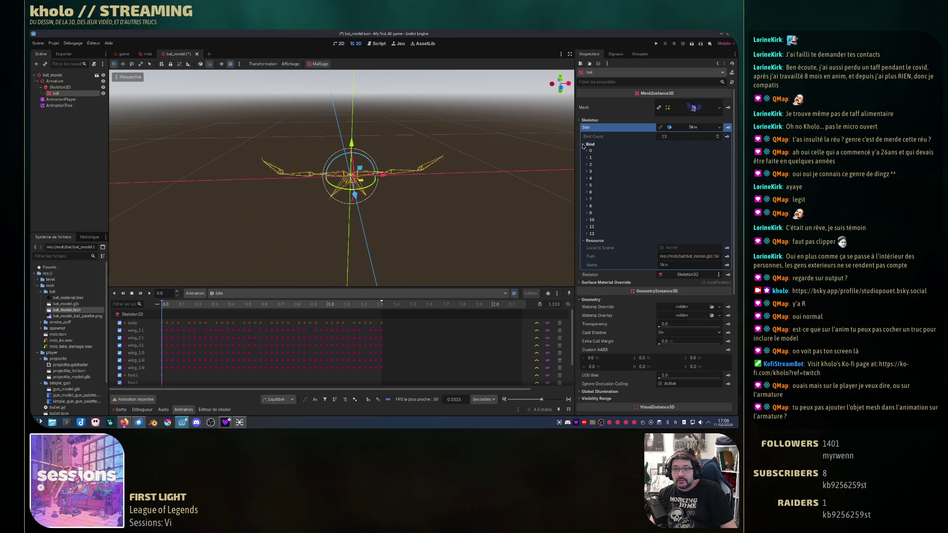
{"action": "left_click", "coordinate": [584, 144]}
{"action": "left_click", "coordinate": [584, 151]}
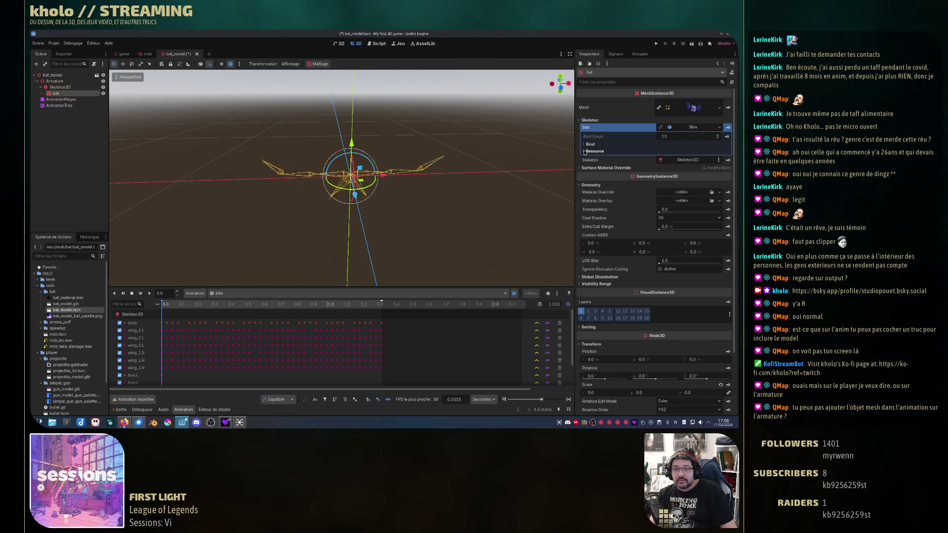
{"action": "left_click", "coordinate": [590, 185]}
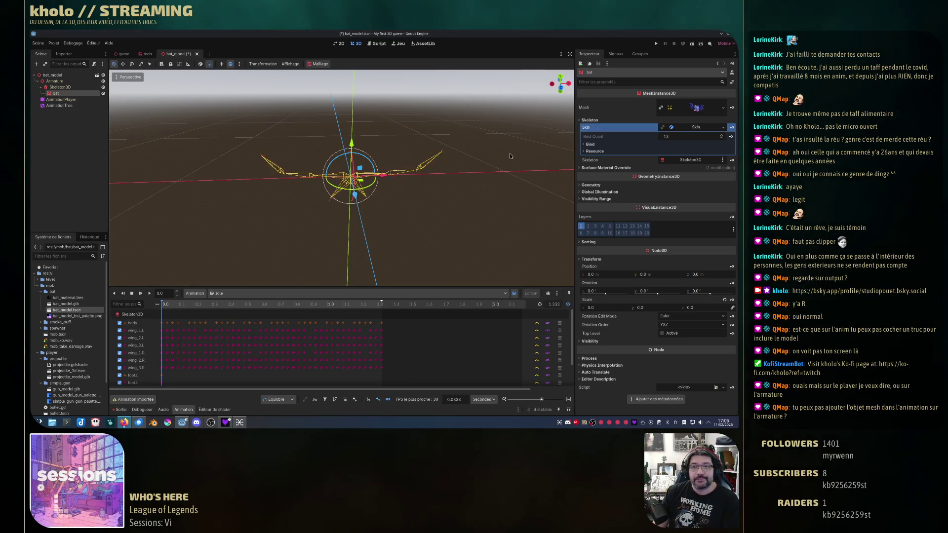
{"action": "key", "text": "ctrl+s"}
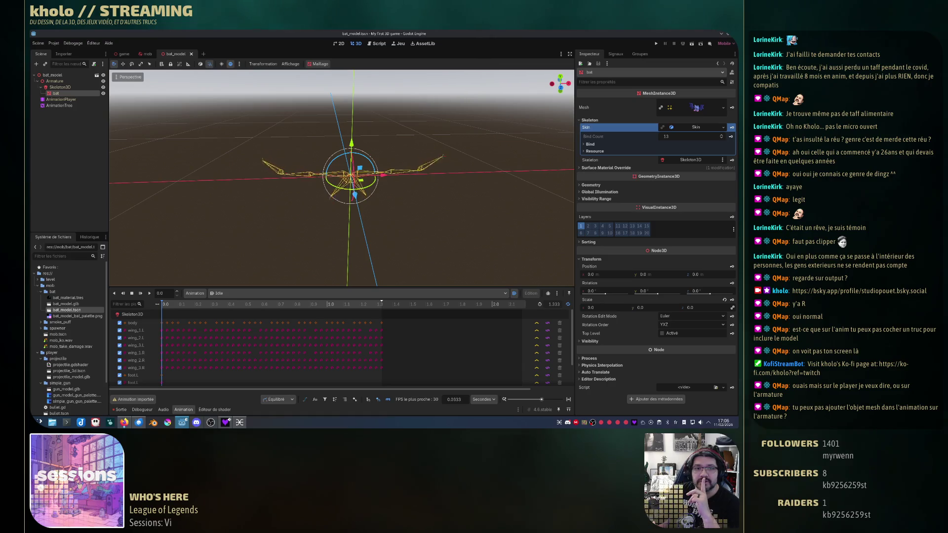
{"action": "left_click", "coordinate": [727, 34]}
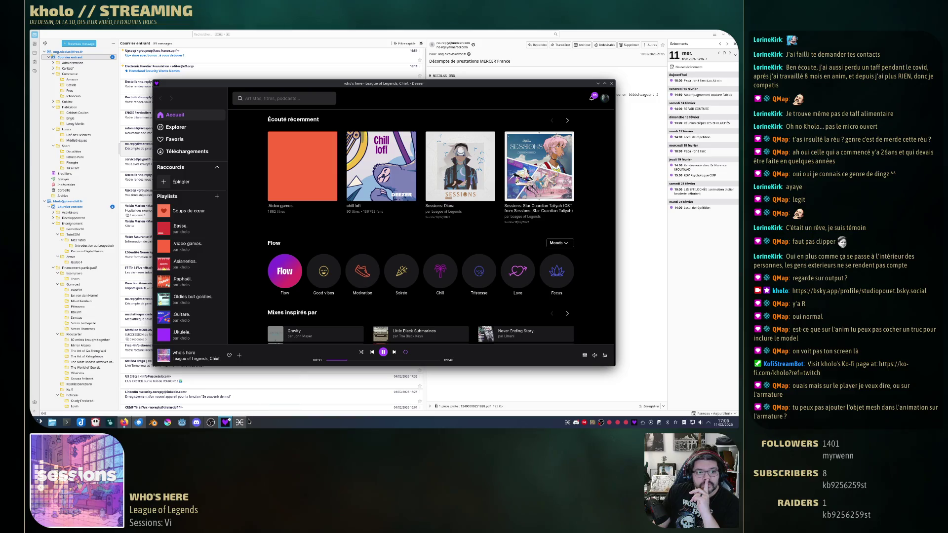
Close the mail client and launch the Godot Project Manager from the taskbar.
{"action": "left_click", "coordinate": [139, 422]}
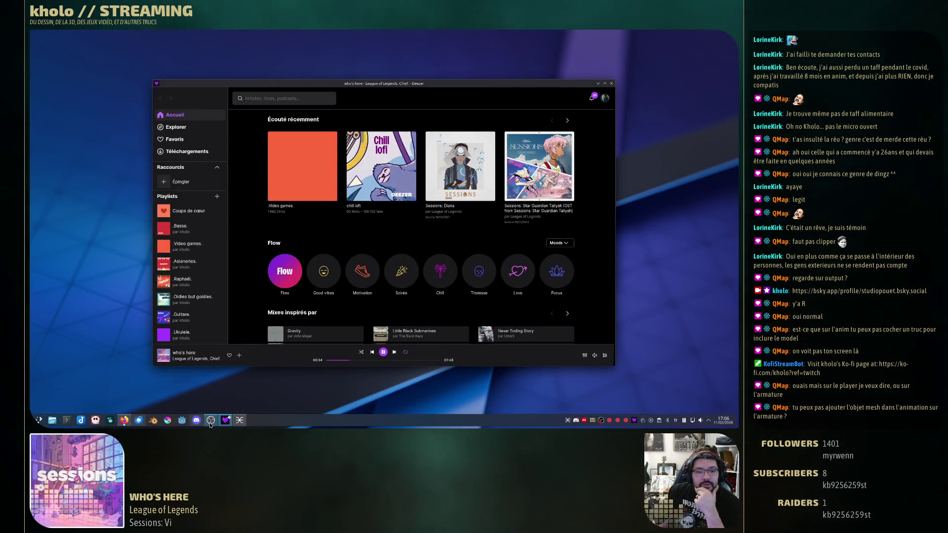
{"action": "left_click", "coordinate": [183, 421]}
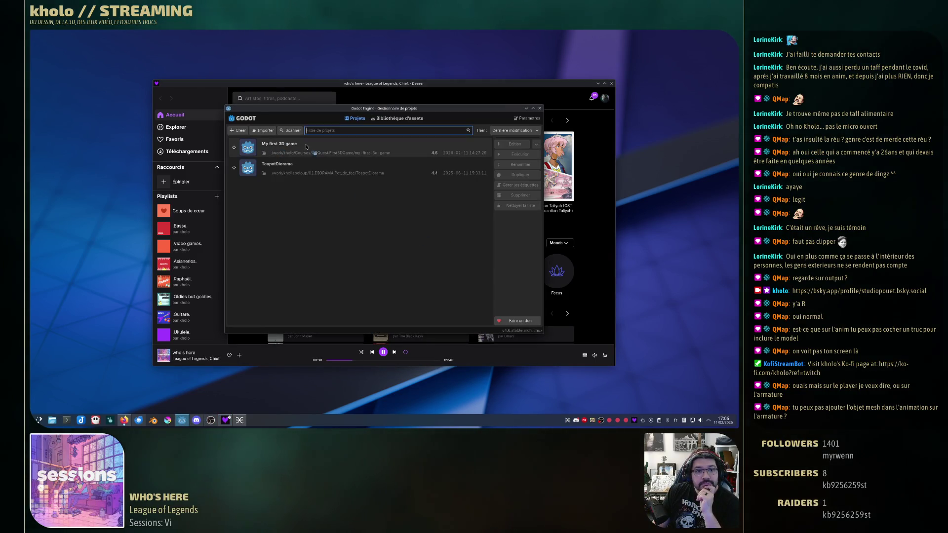
Open the My first 3D game project from the Project Manager.
{"action": "double_click", "coordinate": [306, 146]}
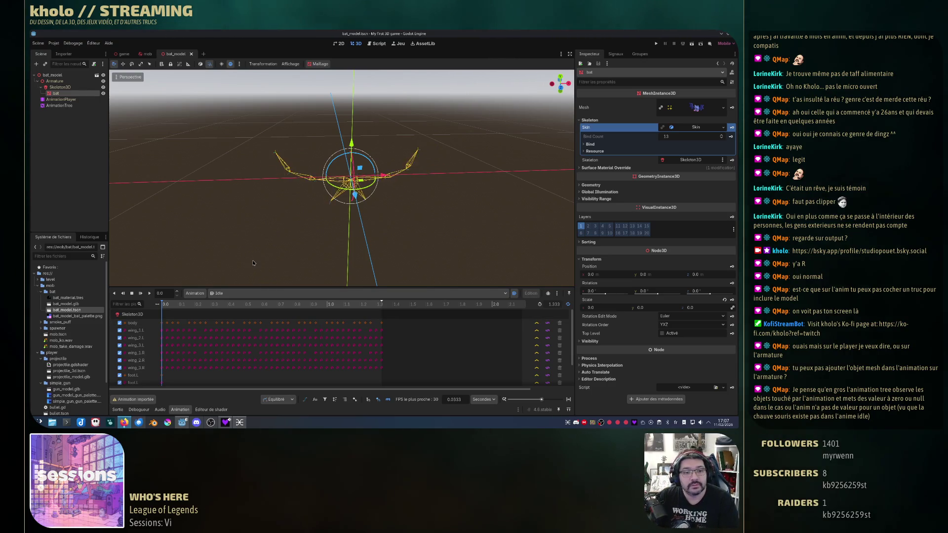
Duplicate the Idle animation as Custom/Idle_Custom from the AnimationPlayer's Animation menu, then select bat.
{"action": "left_click", "coordinate": [64, 100]}
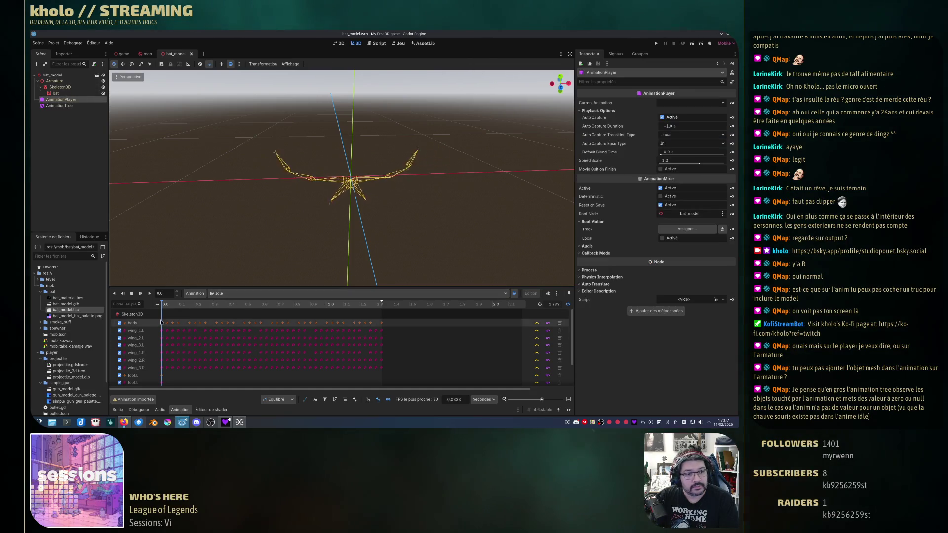
{"action": "right_click", "coordinate": [82, 101]}
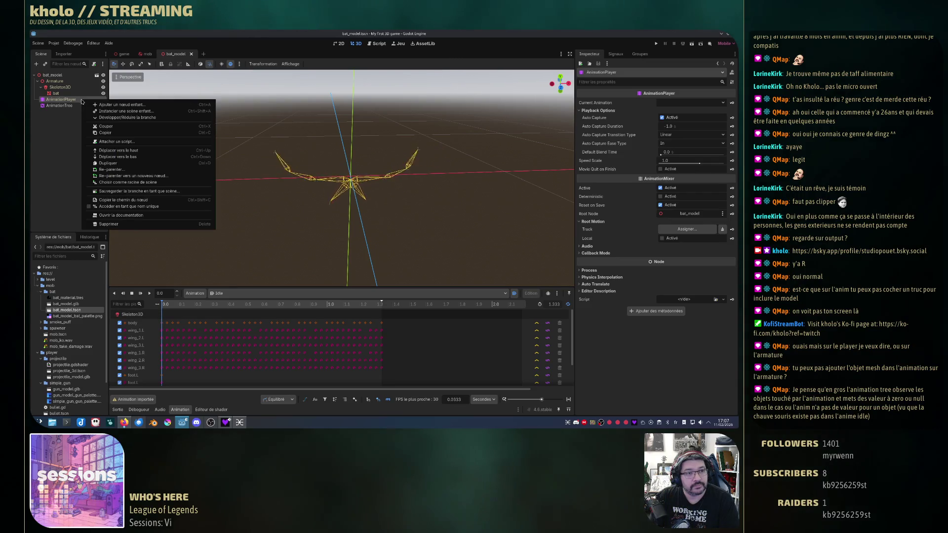
{"action": "key", "text": "Escape"}
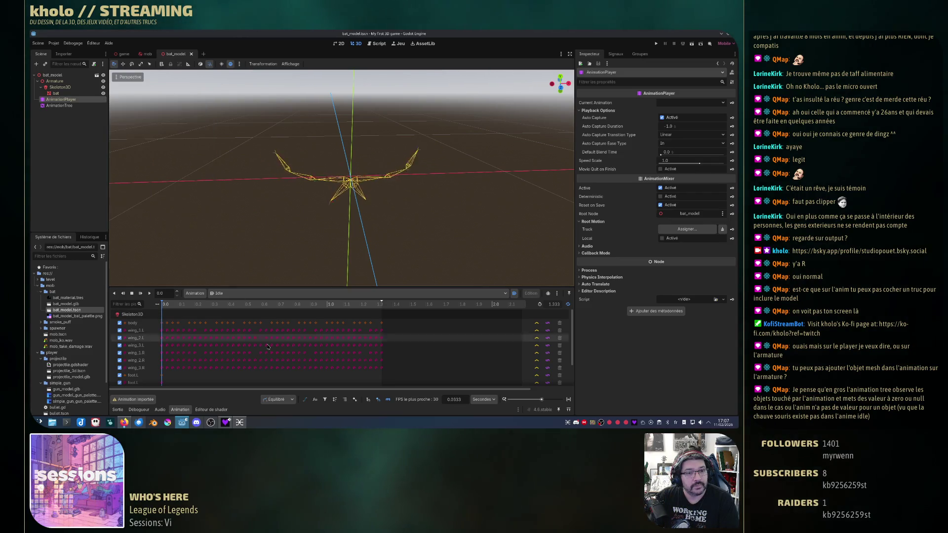
{"action": "left_click", "coordinate": [196, 293]}
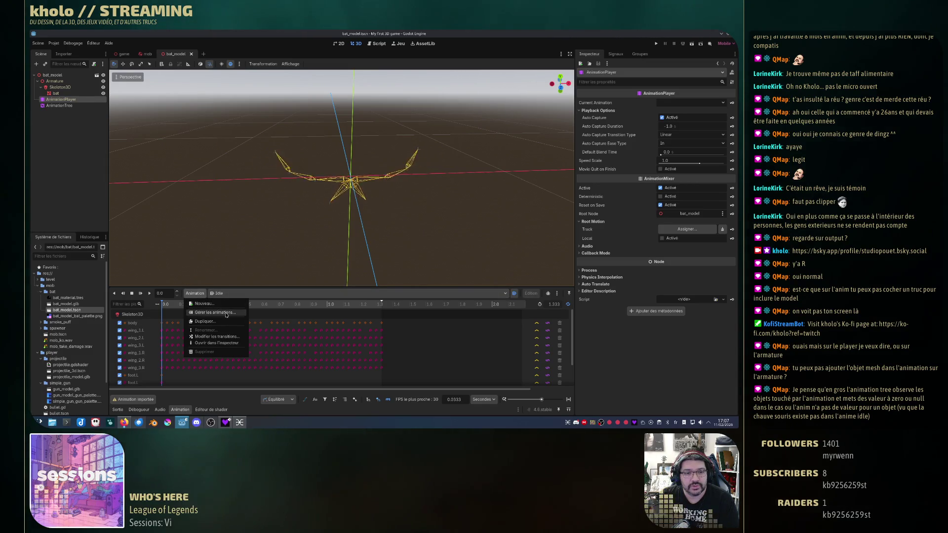
{"action": "left_click", "coordinate": [215, 321]}
{"action": "type", "text": "idle_Custom"}
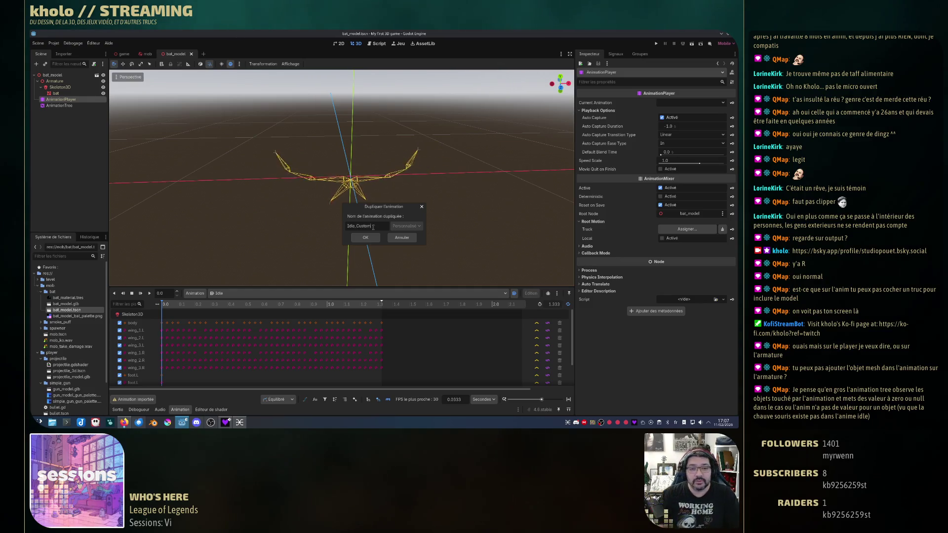
{"action": "left_click", "coordinate": [368, 238]}
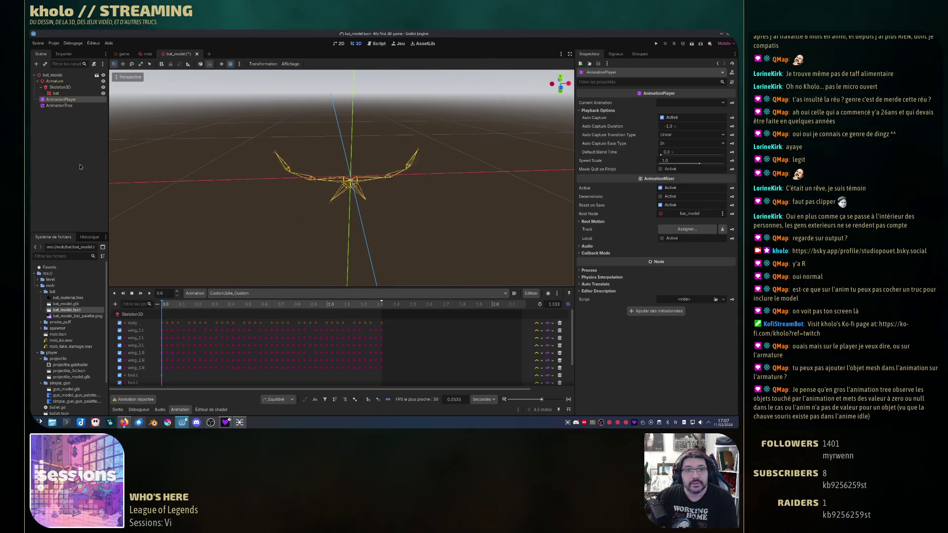
{"action": "left_click", "coordinate": [61, 94]}
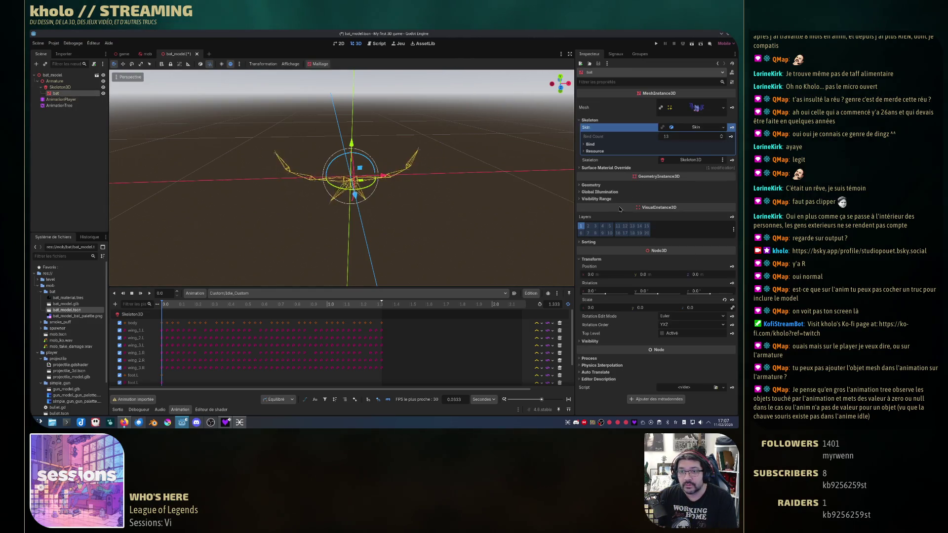
Add a visible track for the bat with a key at 0.0 in Custom/Idle_Custom.
{"action": "left_click", "coordinate": [580, 342]}
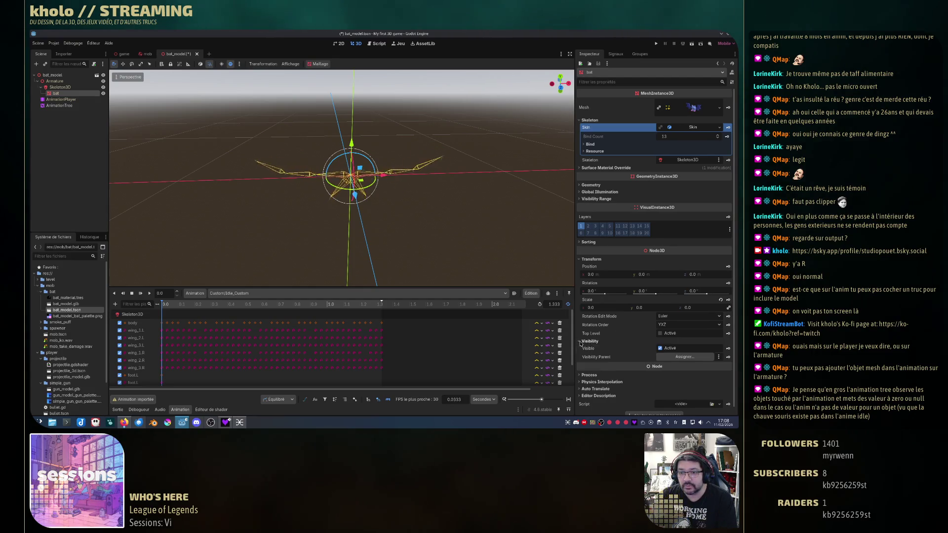
{"action": "left_click", "coordinate": [719, 349]}
{"action": "left_click", "coordinate": [353, 242]}
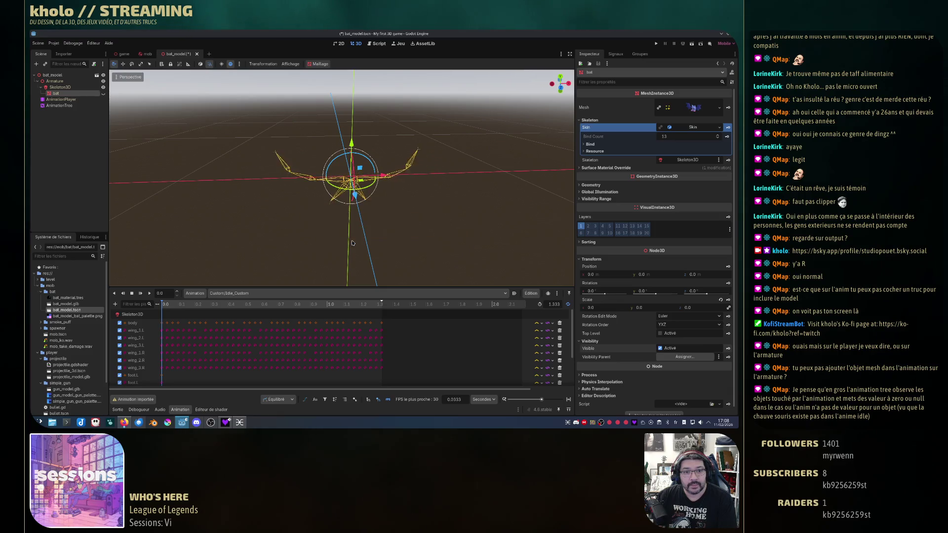
{"action": "left_click", "coordinate": [65, 99]}
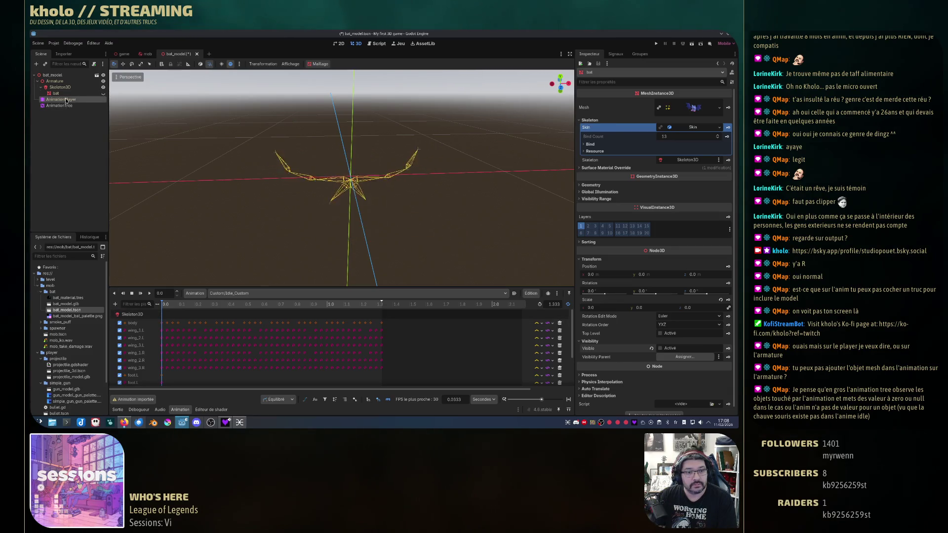
{"action": "left_click", "coordinate": [68, 93]}
Set the bat's scale to 1 and key the scale at 0.0.
{"action": "scroll", "coordinate": [133, 319], "scroll_direction": "down", "scroll_amount": 4}
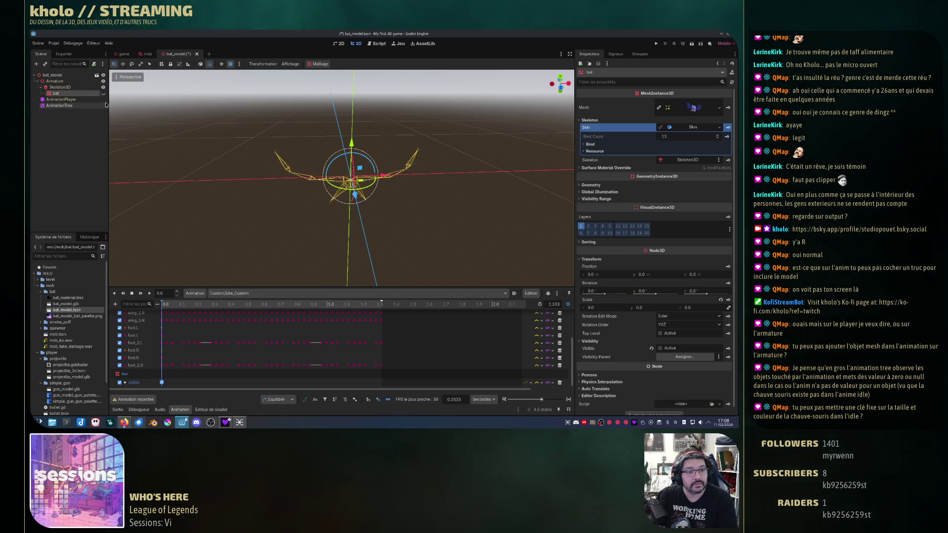
{"action": "left_click", "coordinate": [603, 308]}
{"action": "type", "text": "1"}
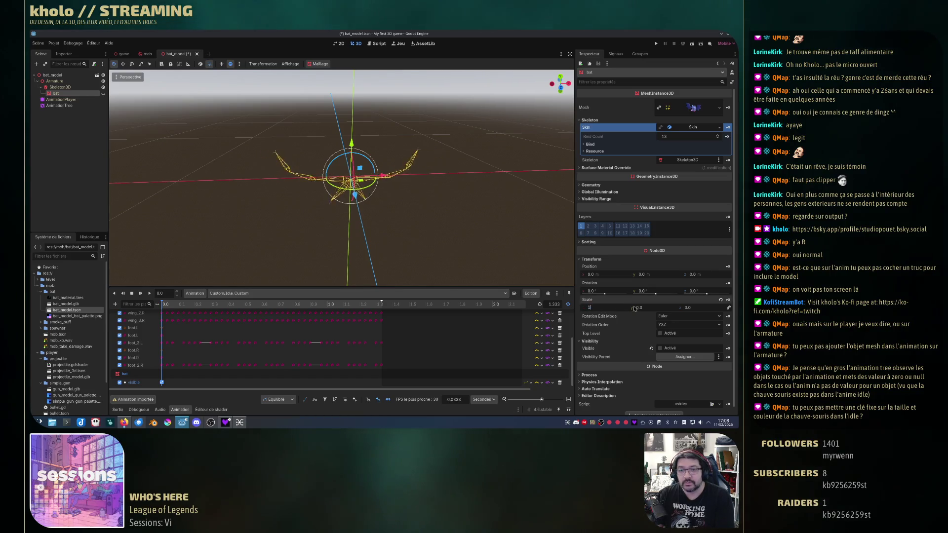
{"action": "left_click", "coordinate": [633, 308]}
{"action": "type", "text": "1"}
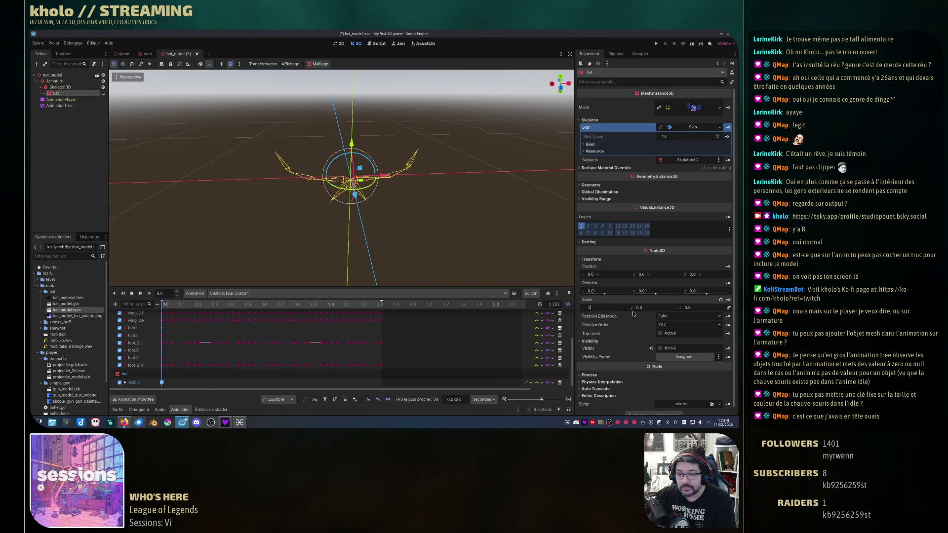
{"action": "left_click", "coordinate": [728, 301]}
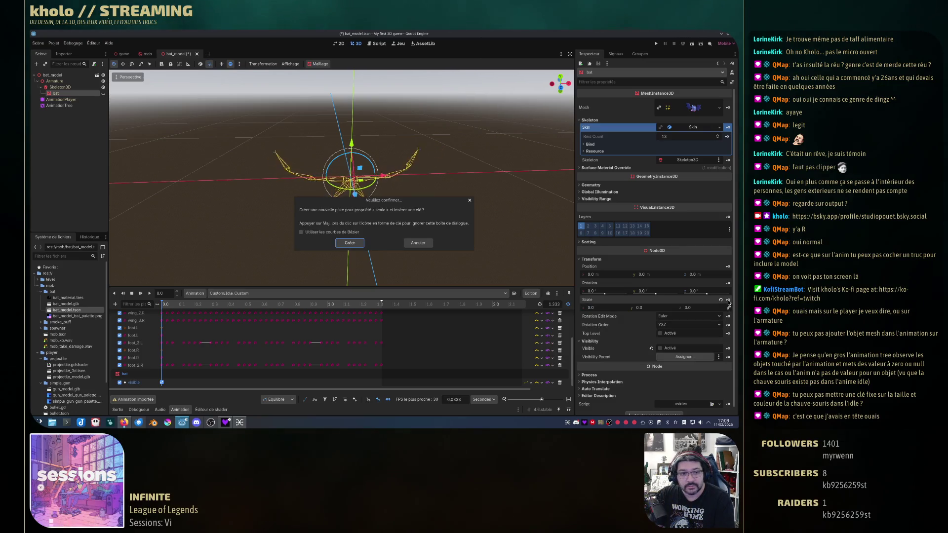
{"action": "left_click", "coordinate": [350, 243]}
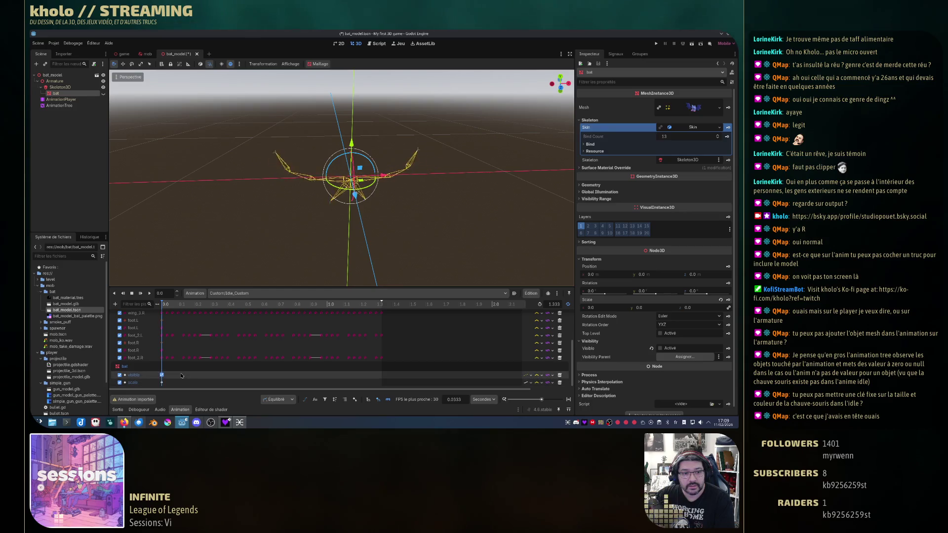
{"action": "left_click", "coordinate": [162, 382]}
{"action": "left_click", "coordinate": [607, 122]}
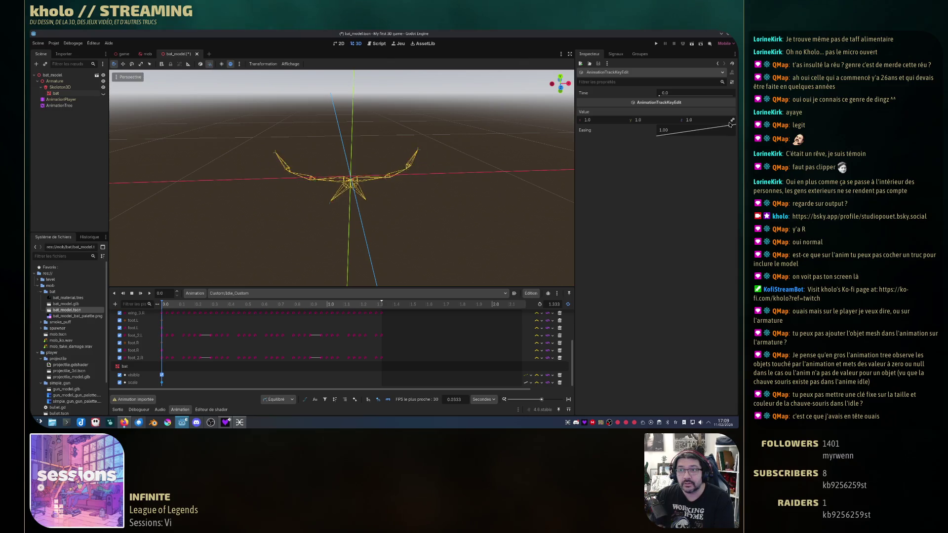
Scrub the timeline back to 0.0 to check the bat's keyed pose.
{"action": "left_click", "coordinate": [173, 304]}
{"action": "mouse_move", "coordinate": [233, 307]}
{"action": "left_mouse_down"}
{"action": "mouse_move", "coordinate": [163, 305]}
{"action": "mouse_move", "coordinate": [286, 304]}
{"action": "left_mouse_up"}
{"action": "left_click_drag", "start_coordinate": [215, 306], "coordinate": [162, 305]}
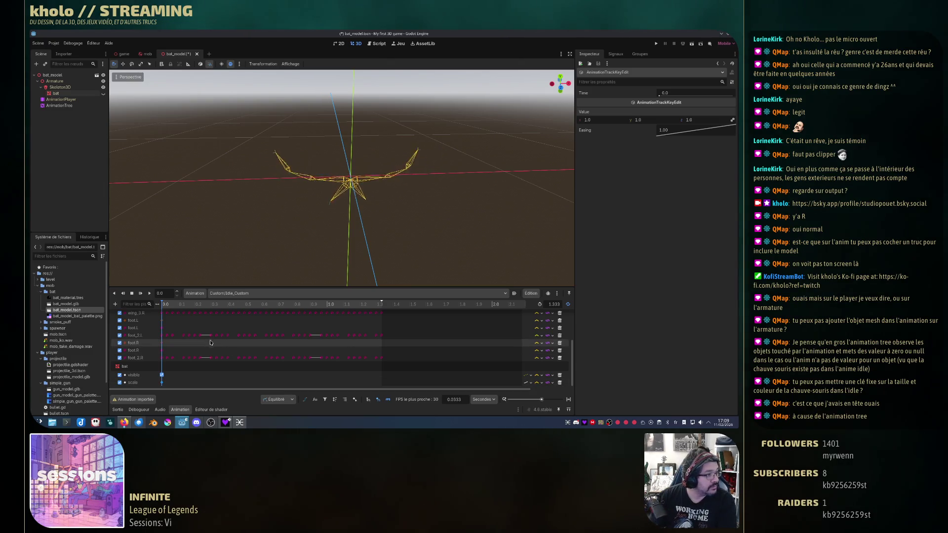
{"action": "left_click", "coordinate": [59, 105]}
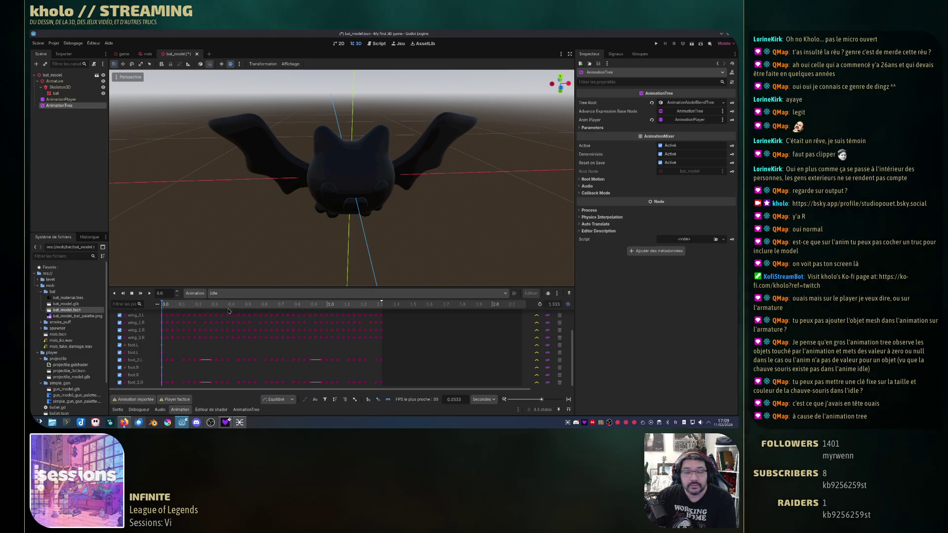
Preview the Idle animation and inspect the AnimationTree graph's Idle and OneShot nodes.
{"action": "left_click_drag", "start_coordinate": [164, 305], "coordinate": [262, 306]}
{"action": "left_click", "coordinate": [240, 409]}
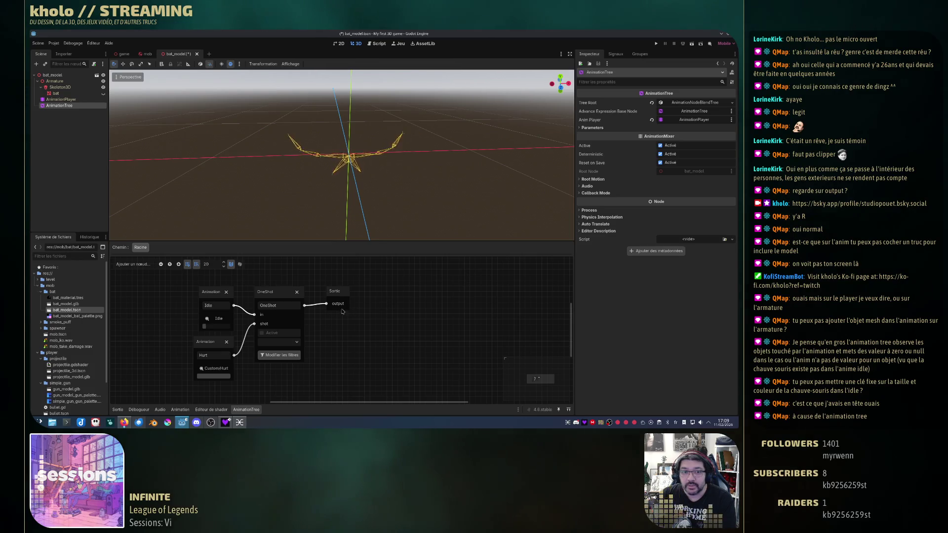
{"action": "left_click", "coordinate": [212, 292]}
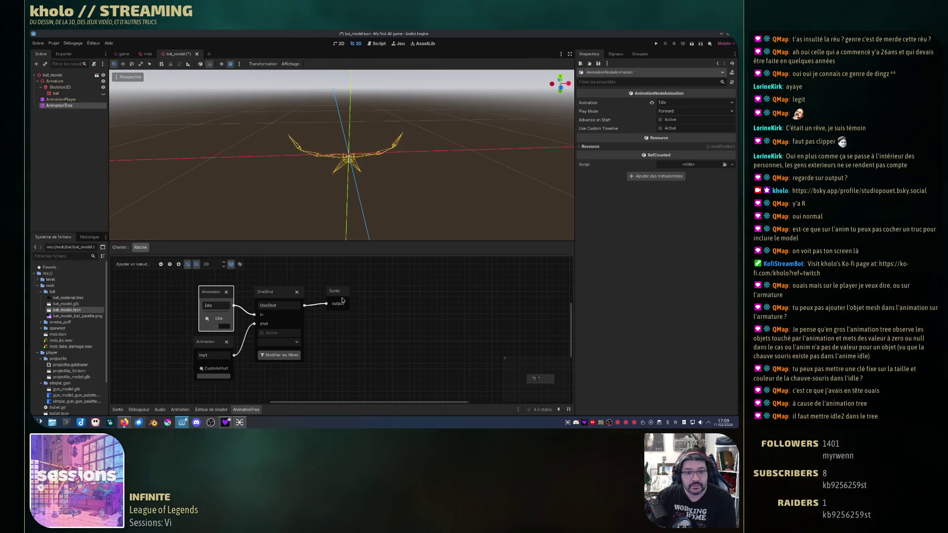
{"action": "left_click", "coordinate": [273, 300]}
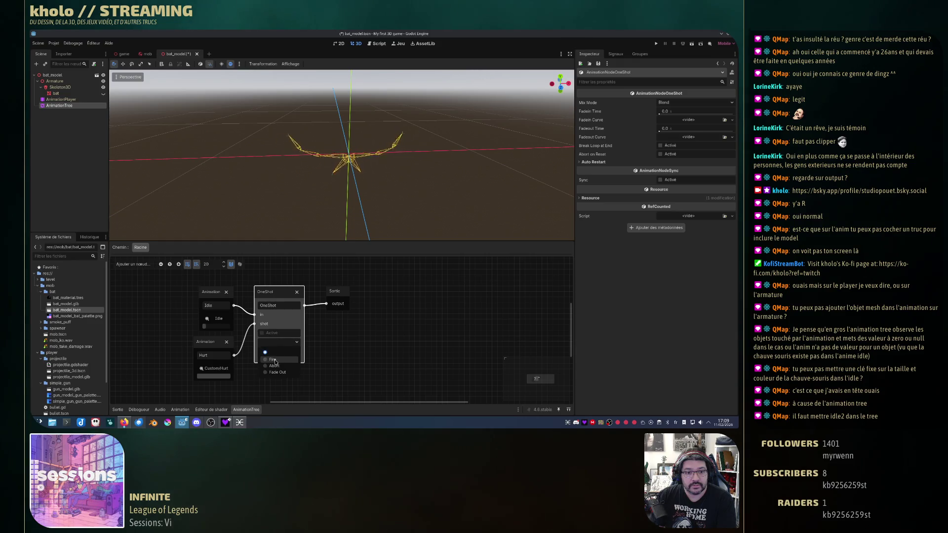
{"action": "left_click", "coordinate": [277, 342]}
{"action": "left_click", "coordinate": [426, 352]}
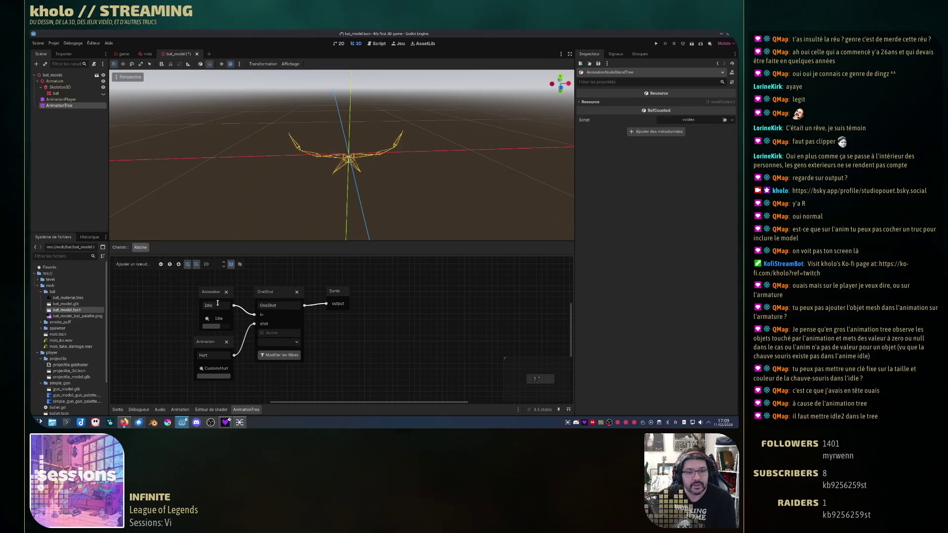
Switch the idle animation node to Custom/Idle_Custom and check the Hurt node's animation.
{"action": "left_click", "coordinate": [219, 318]}
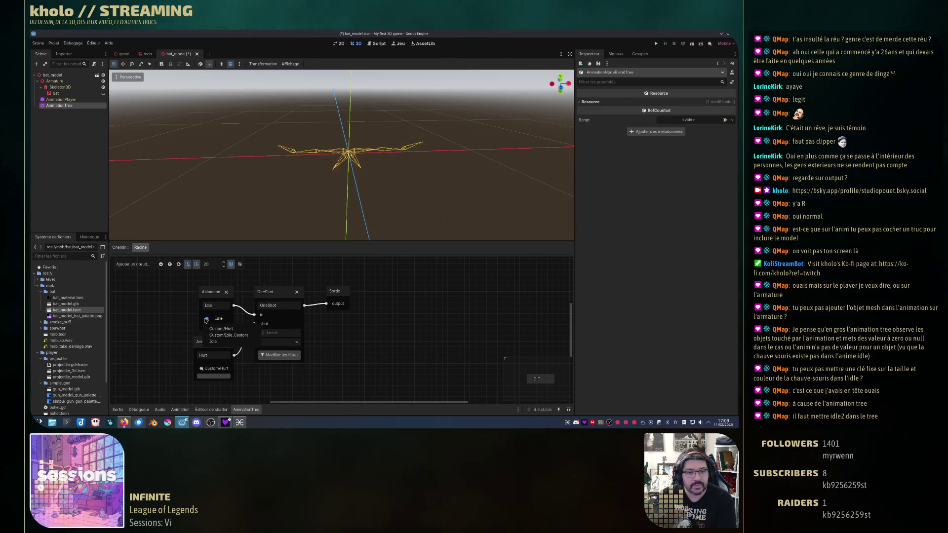
{"action": "left_click", "coordinate": [230, 335]}
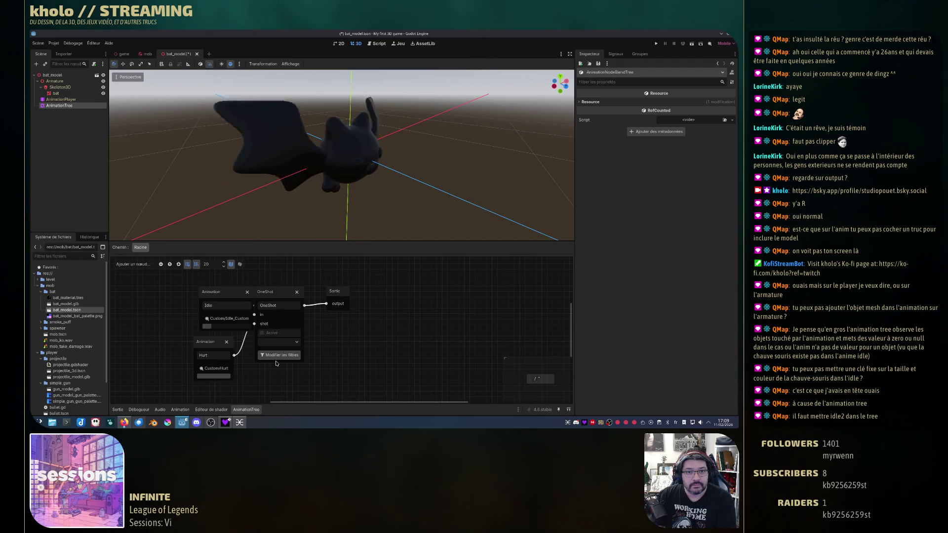
{"action": "left_click_drag", "start_coordinate": [226, 294], "coordinate": [204, 295]}
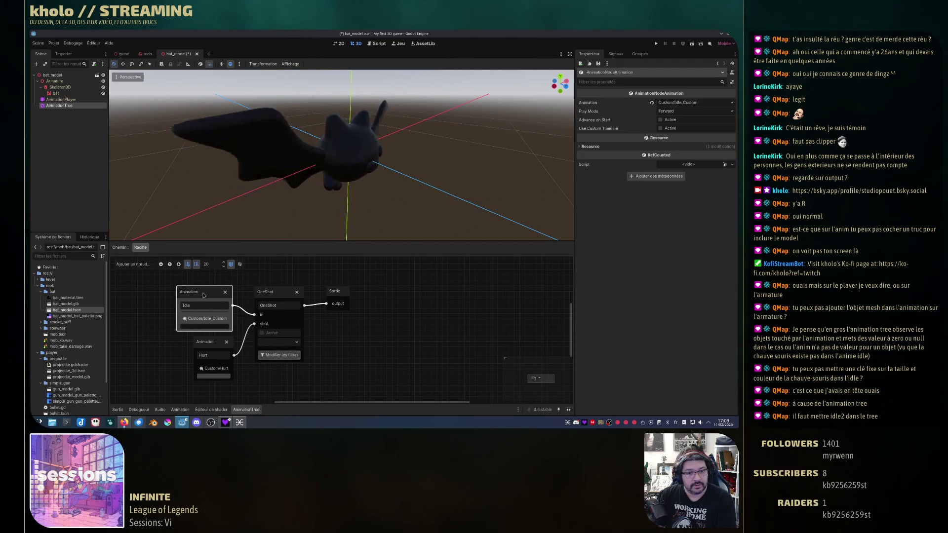
{"action": "left_click", "coordinate": [213, 344]}
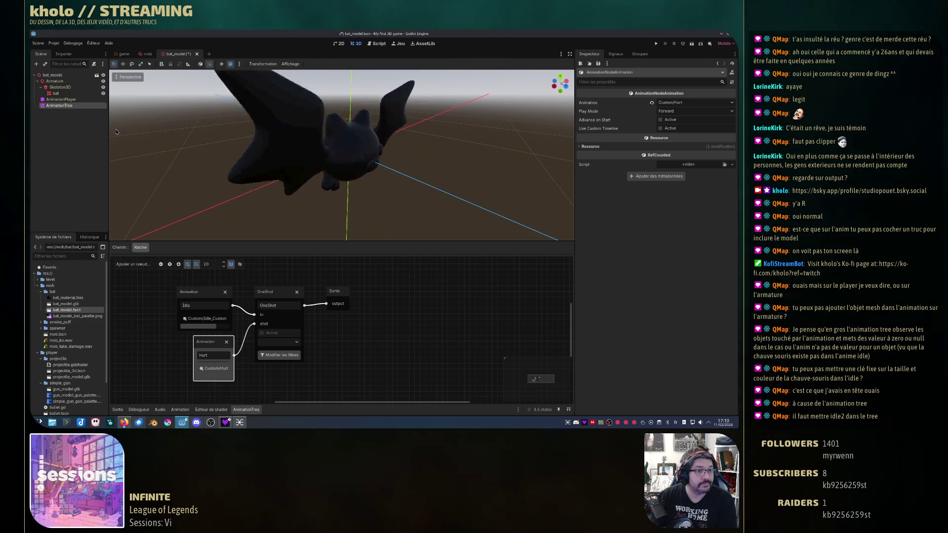
{"action": "left_click", "coordinate": [61, 99]}
Rewind the AnimationPlayer to 0.0, review its animation list, and select the bat mesh.
{"action": "scroll", "coordinate": [213, 316], "scroll_direction": "down", "scroll_amount": 3}
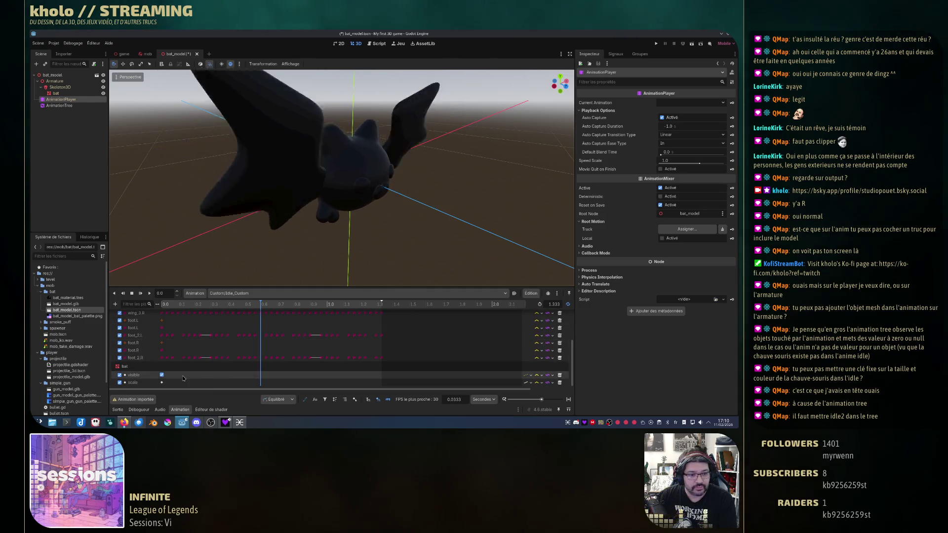
{"action": "left_click", "coordinate": [161, 310]}
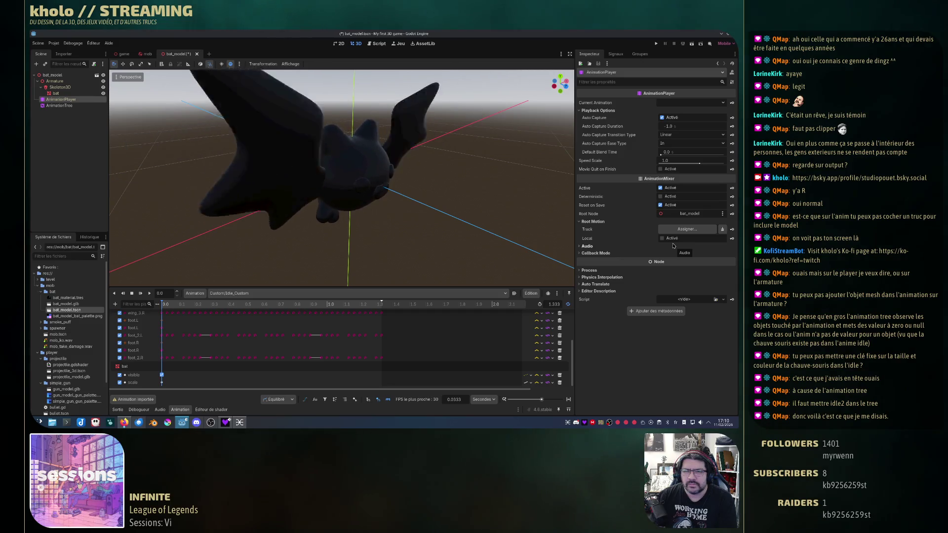
{"action": "left_click", "coordinate": [724, 103]}
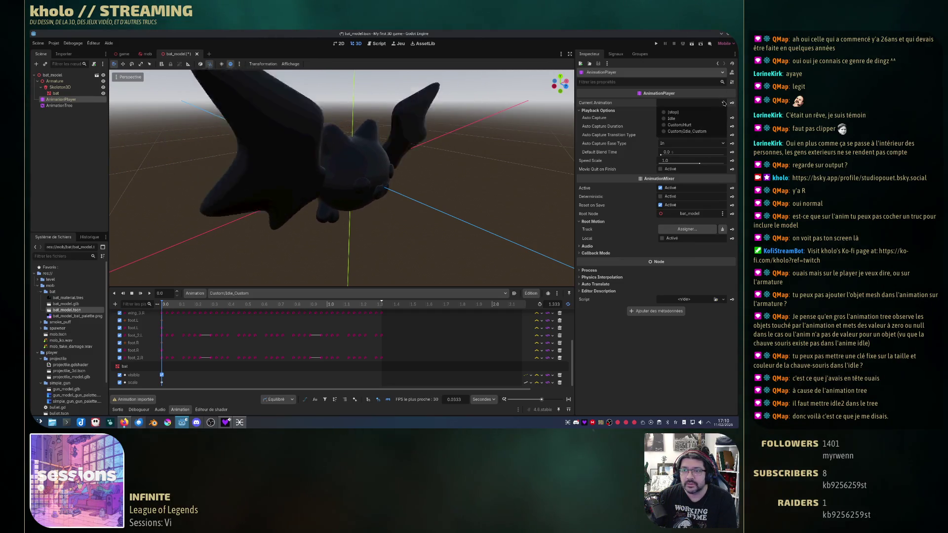
{"action": "left_click", "coordinate": [724, 102]}
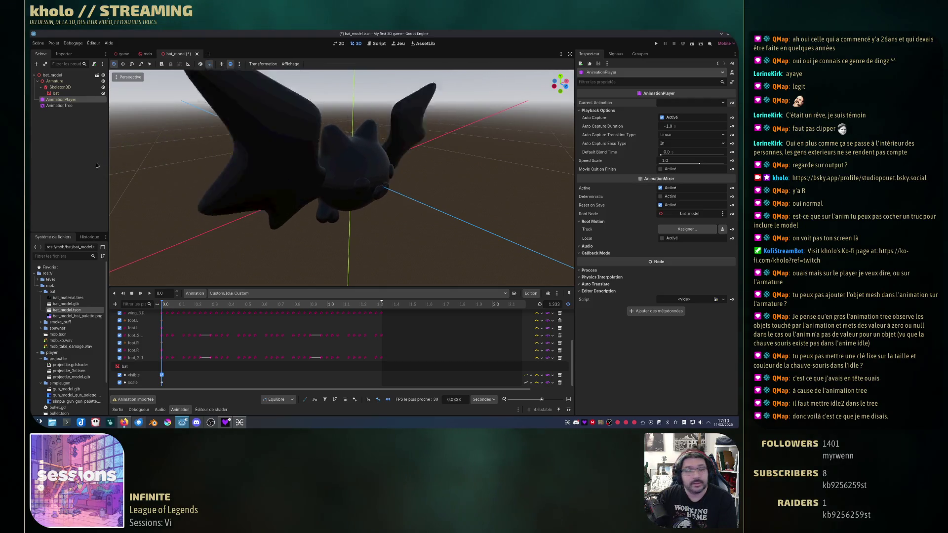
{"action": "left_click", "coordinate": [55, 93]}
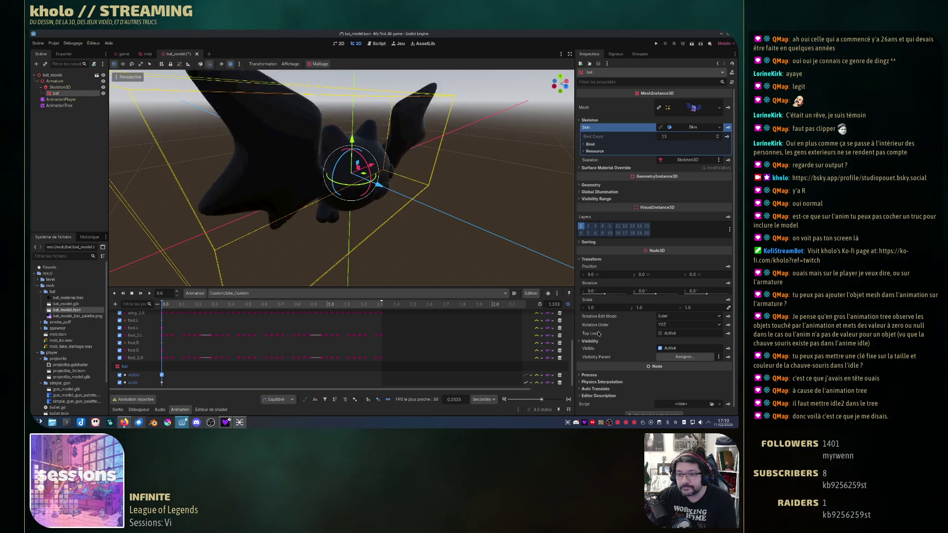
Create an albedo_color track for the bat's surface material override with a key at 0.0.
{"action": "left_click", "coordinate": [606, 168]}
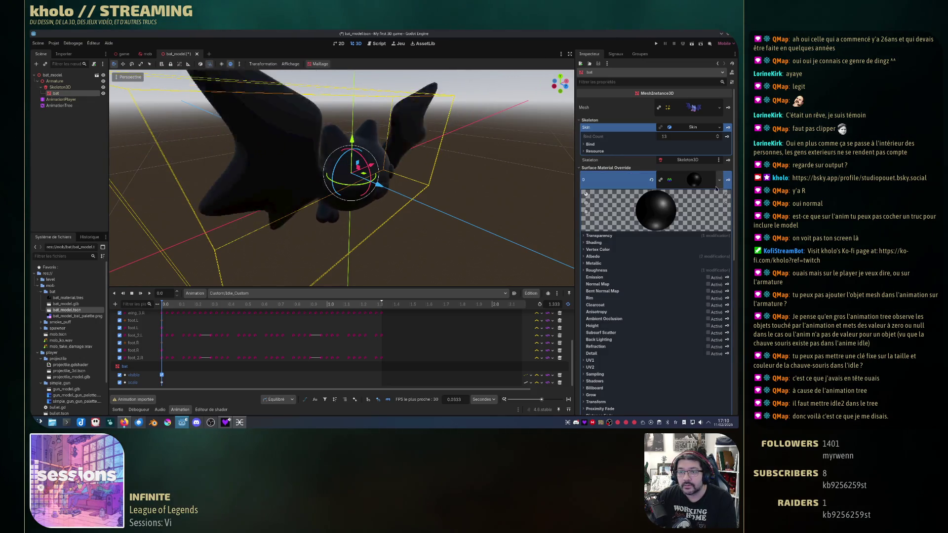
{"action": "left_click", "coordinate": [588, 257]}
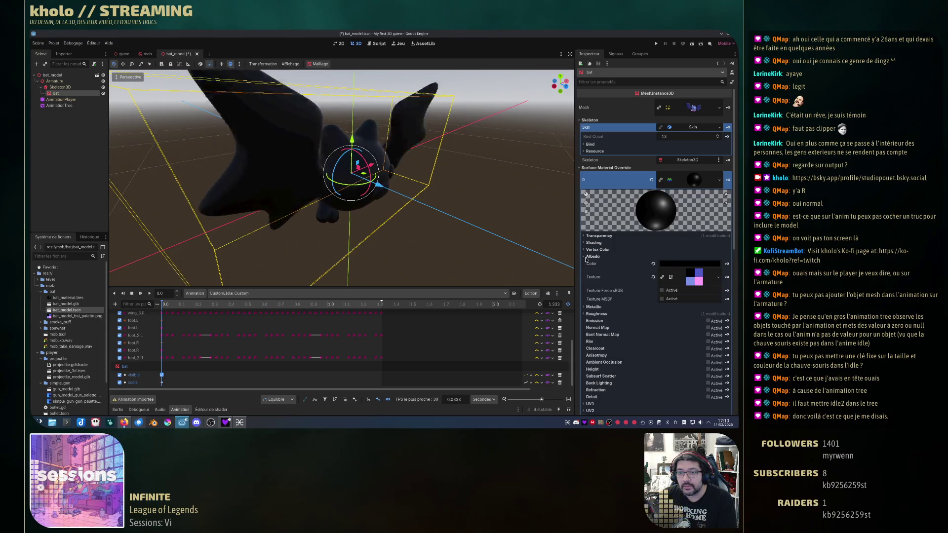
{"action": "left_click", "coordinate": [708, 267]}
{"action": "left_click_drag", "start_coordinate": [726, 158], "coordinate": [726, 92]}
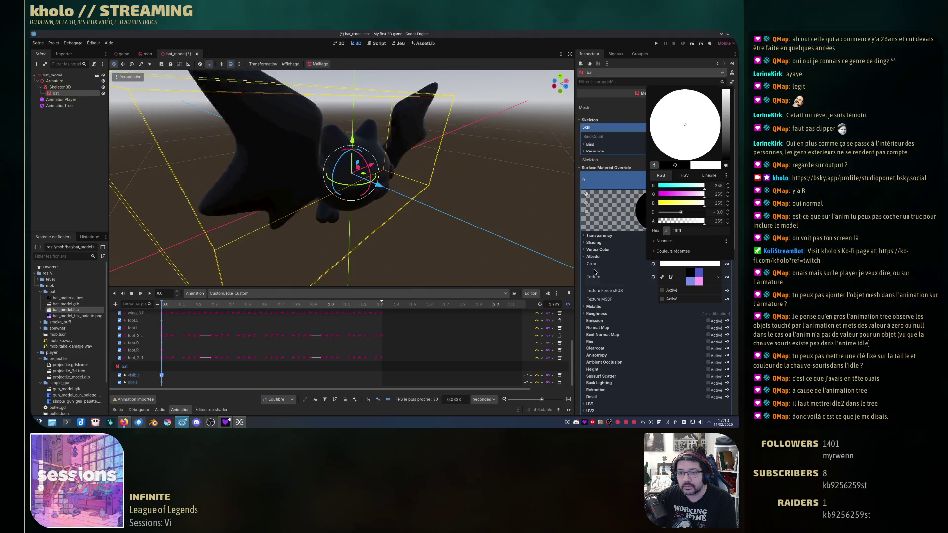
{"action": "key", "text": "Escape"}
{"action": "left_click", "coordinate": [700, 268]}
{"action": "left_click", "coordinate": [727, 264]}
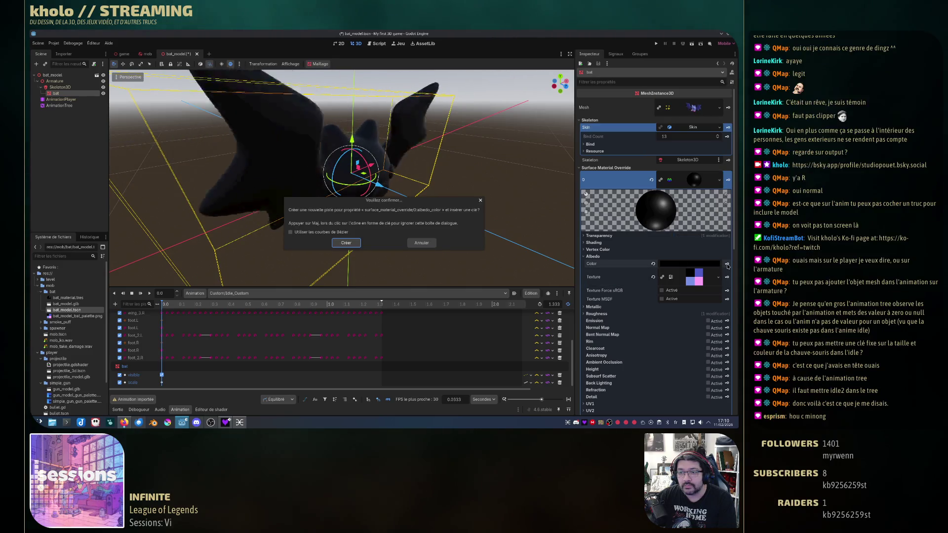
{"action": "left_click", "coordinate": [347, 243]}
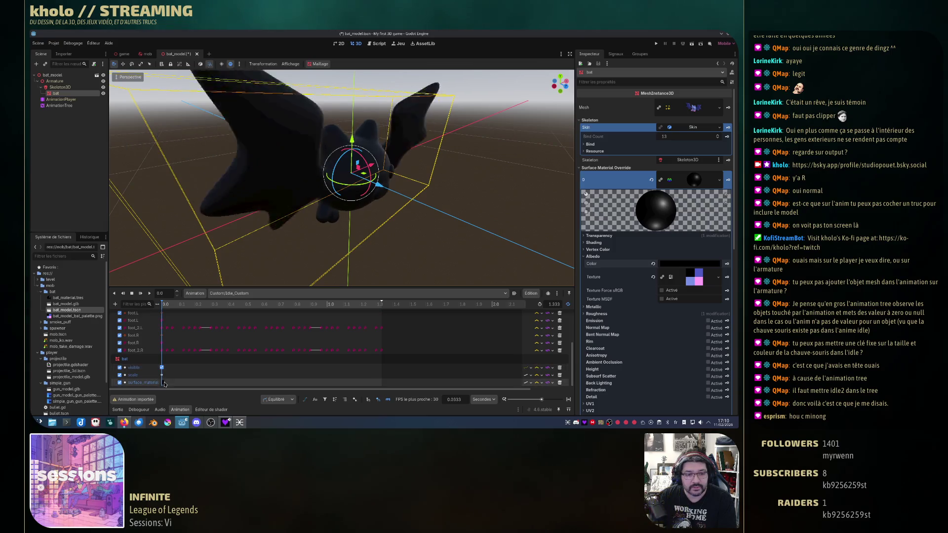
{"action": "left_click", "coordinate": [162, 383]}
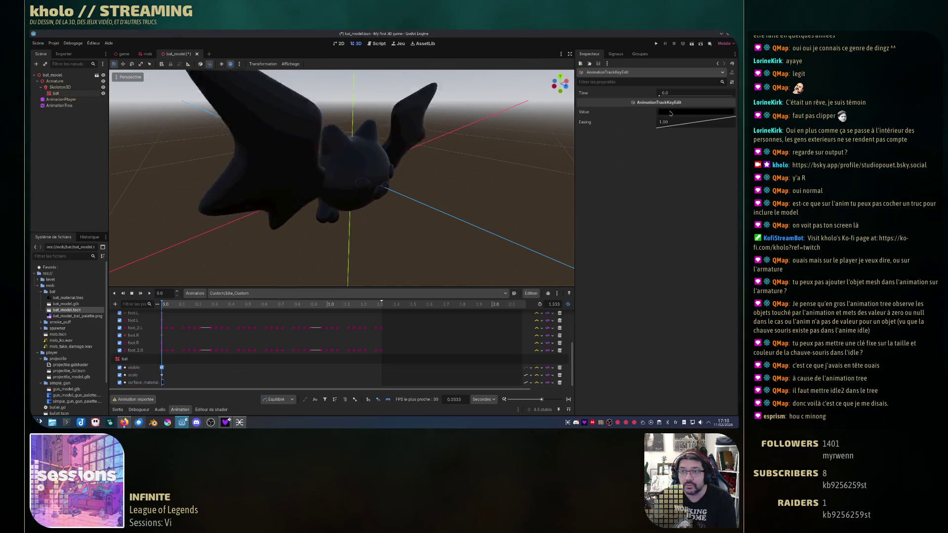
Set the albedo key's colour to white and scrub back to 0.0 to preview.
{"action": "left_click", "coordinate": [694, 112]}
{"action": "left_click", "coordinate": [731, 122]}
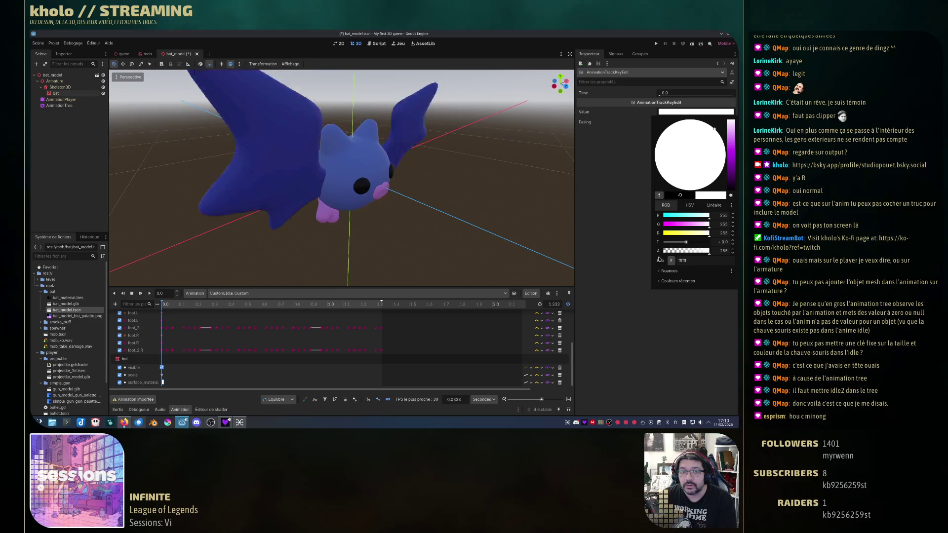
{"action": "left_click", "coordinate": [631, 333]}
{"action": "left_click", "coordinate": [274, 304]}
{"action": "left_click_drag", "start_coordinate": [274, 305], "coordinate": [162, 305]}
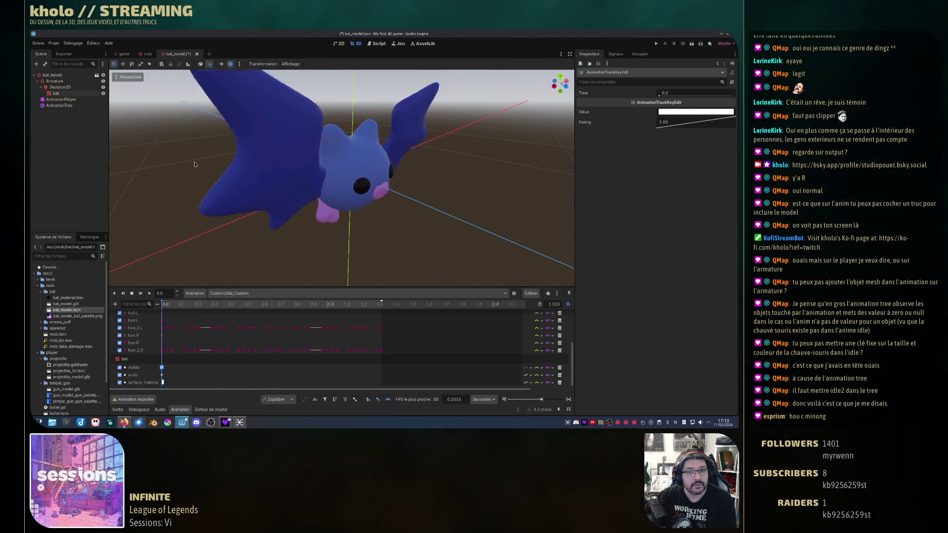
{"action": "left_click", "coordinate": [66, 105]}
Test-fire the Hurt one-shot in the AnimationTree graph, then return to the AnimationPlayer timeline.
{"action": "left_click", "coordinate": [67, 104]}
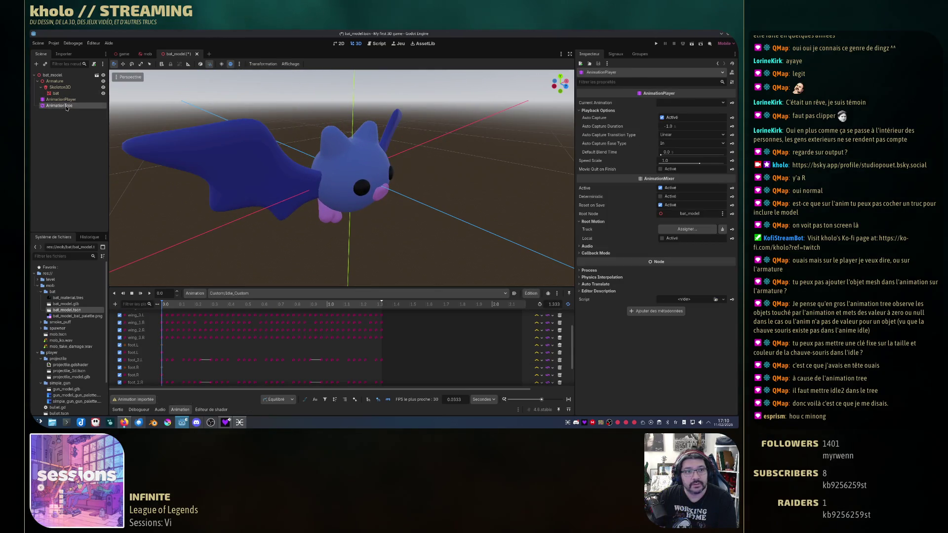
{"action": "left_click", "coordinate": [221, 297]}
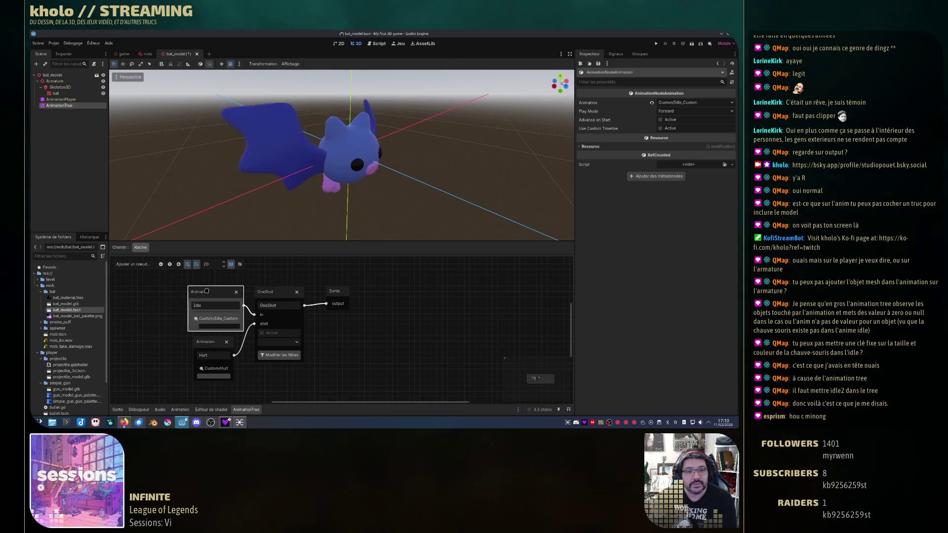
{"action": "left_click", "coordinate": [279, 342]}
{"action": "left_click", "coordinate": [273, 360]}
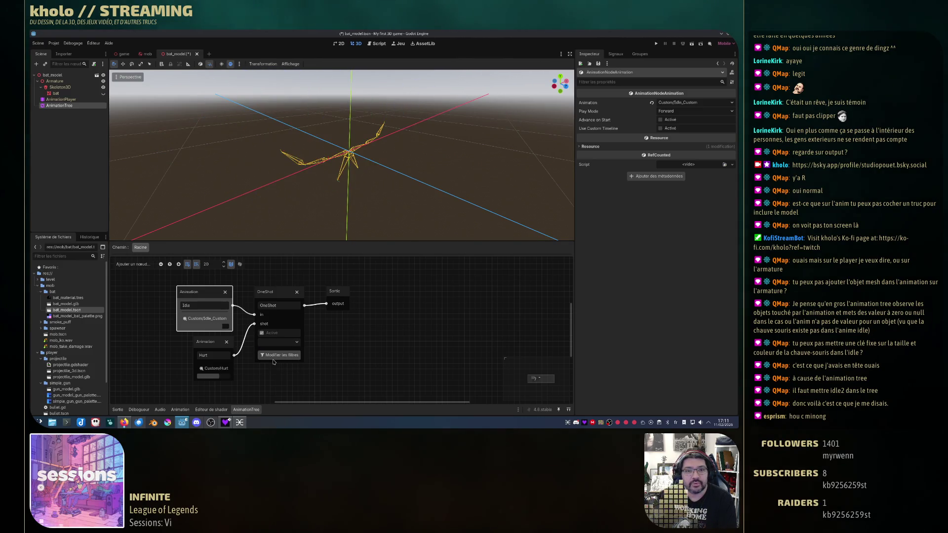
{"action": "left_click", "coordinate": [213, 343]}
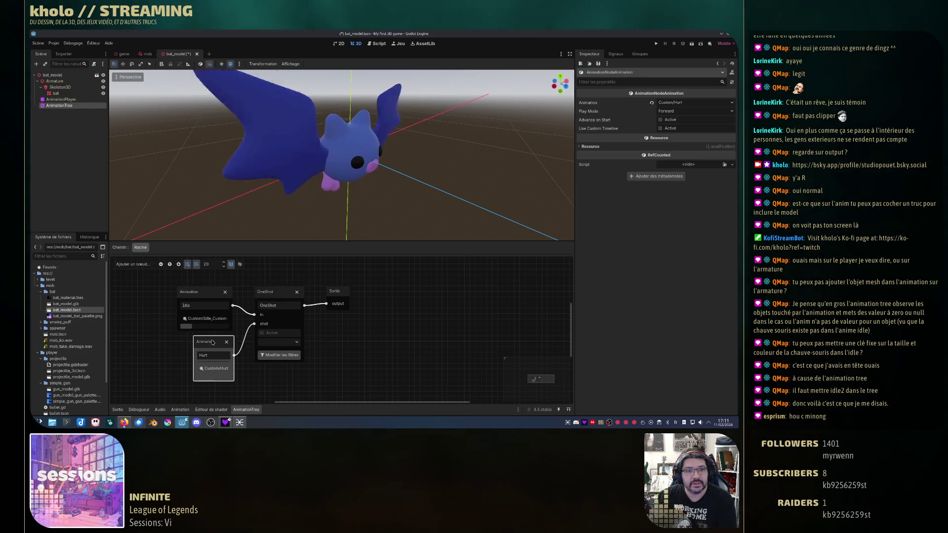
{"action": "left_click", "coordinate": [70, 100]}
{"action": "left_click", "coordinate": [59, 105]}
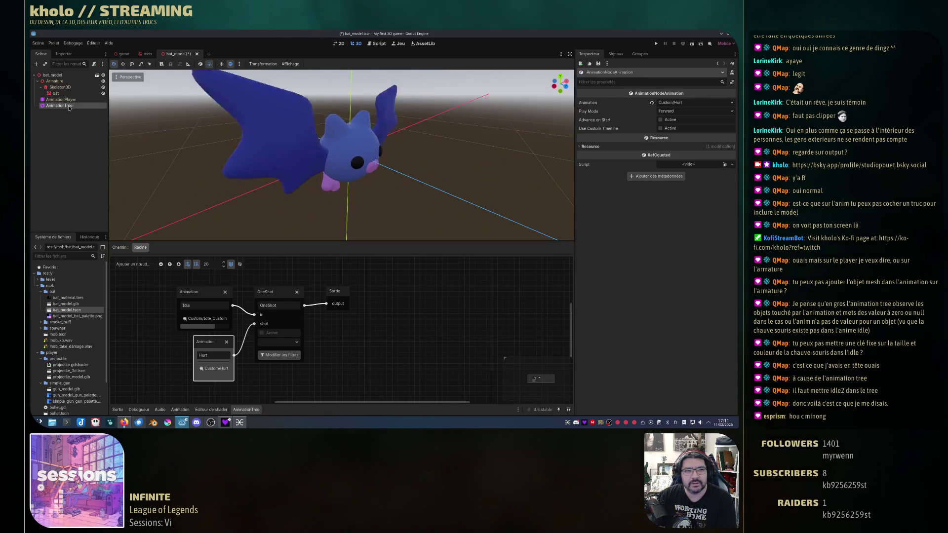
{"action": "left_click", "coordinate": [372, 187]}
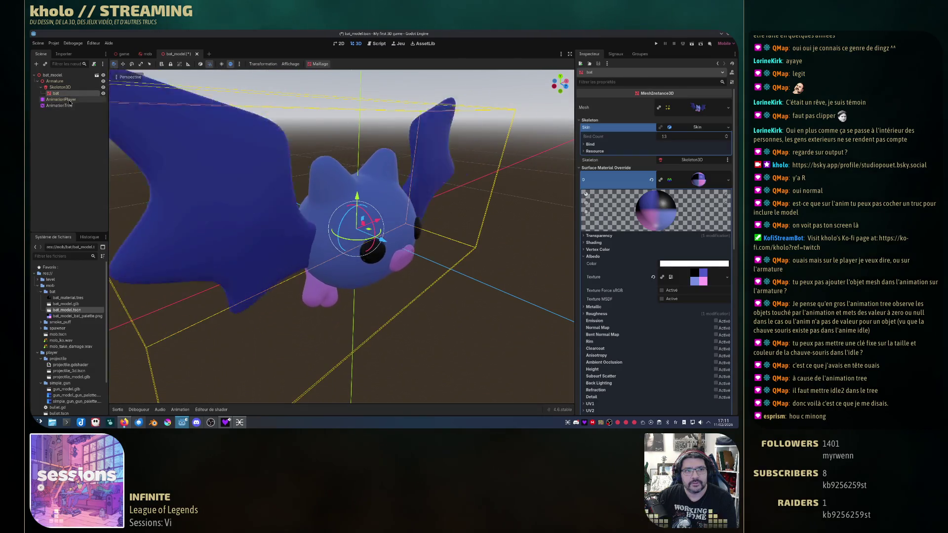
{"action": "left_click", "coordinate": [61, 100]}
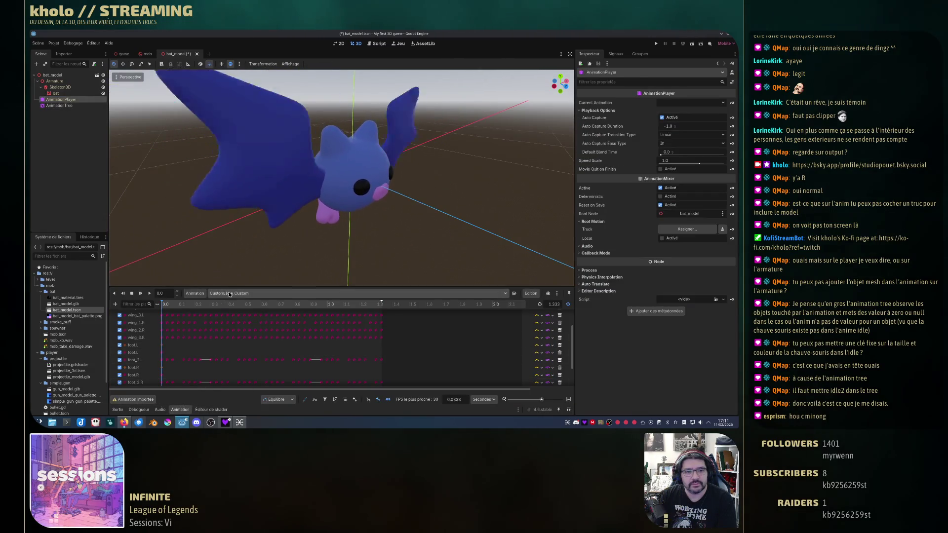
In Custom/Hurt, key the bat's visible property at 0.0, then show the AnimationTree graph.
{"action": "left_click", "coordinate": [244, 294]}
{"action": "left_click", "coordinate": [244, 317]}
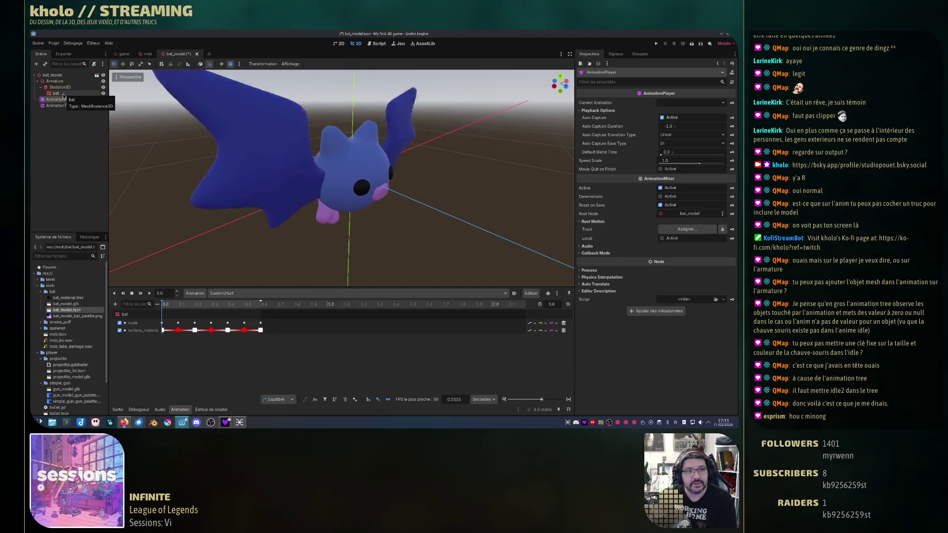
{"action": "left_click", "coordinate": [62, 93]}
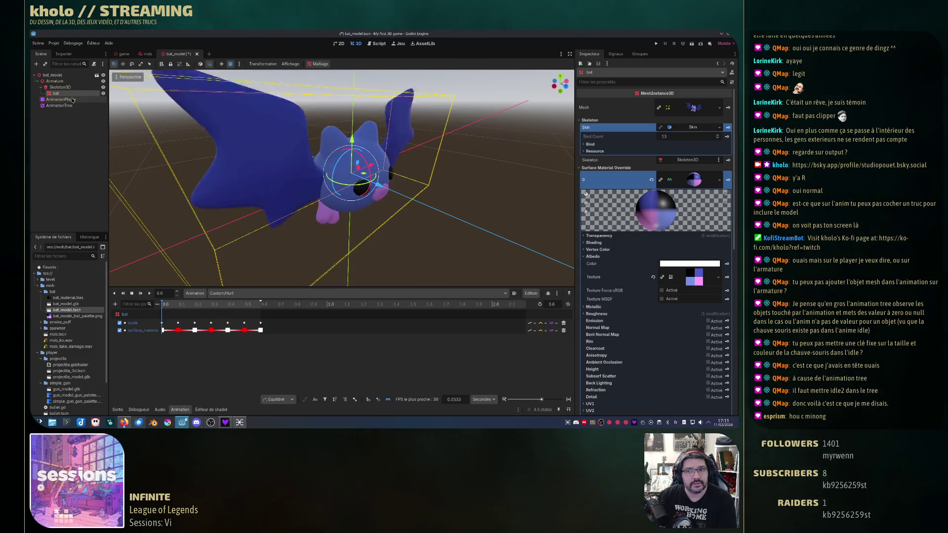
{"action": "left_click", "coordinate": [580, 169]}
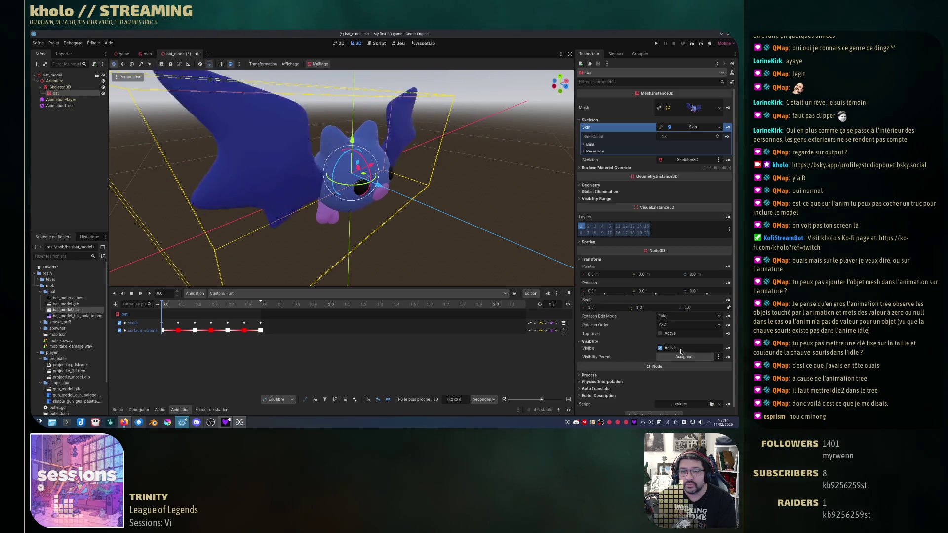
{"action": "left_click", "coordinate": [727, 348]}
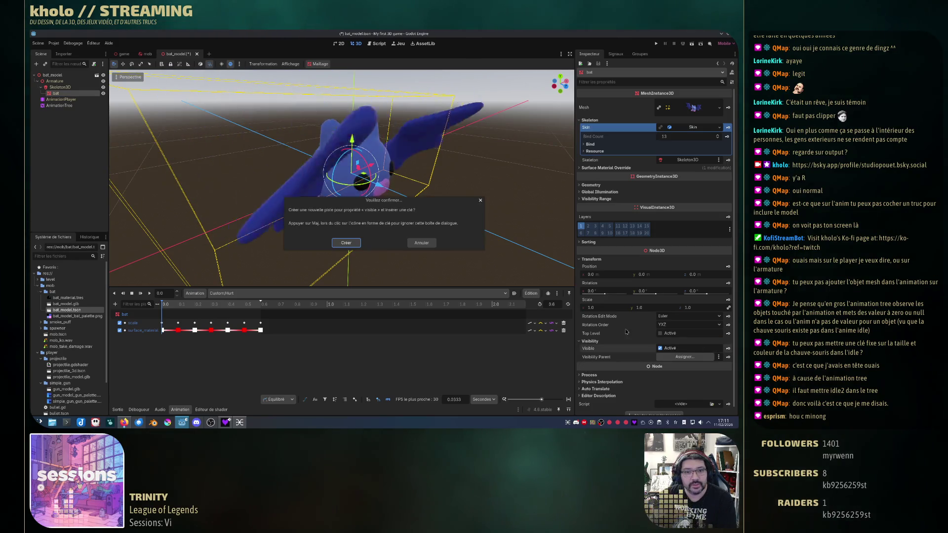
{"action": "left_click", "coordinate": [346, 243]}
{"action": "left_click", "coordinate": [59, 105]}
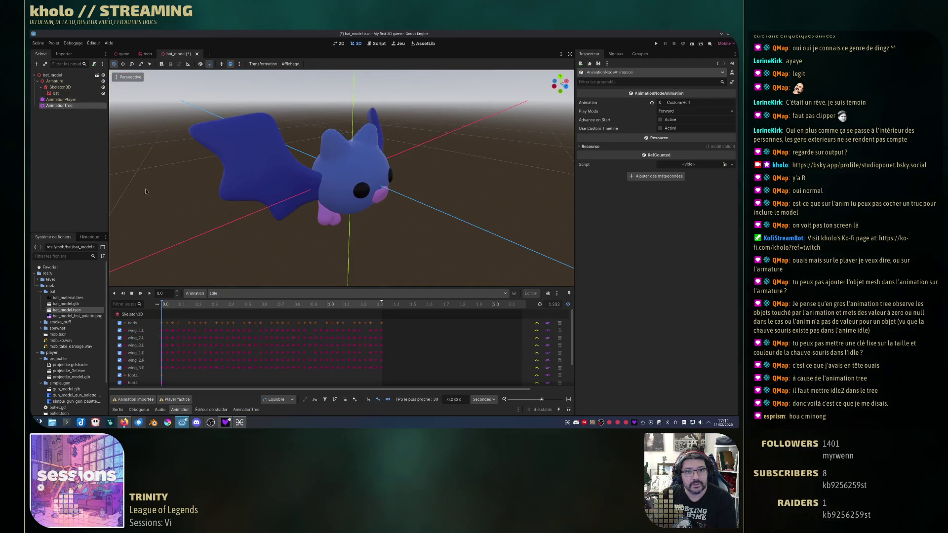
{"action": "left_click", "coordinate": [245, 410]}
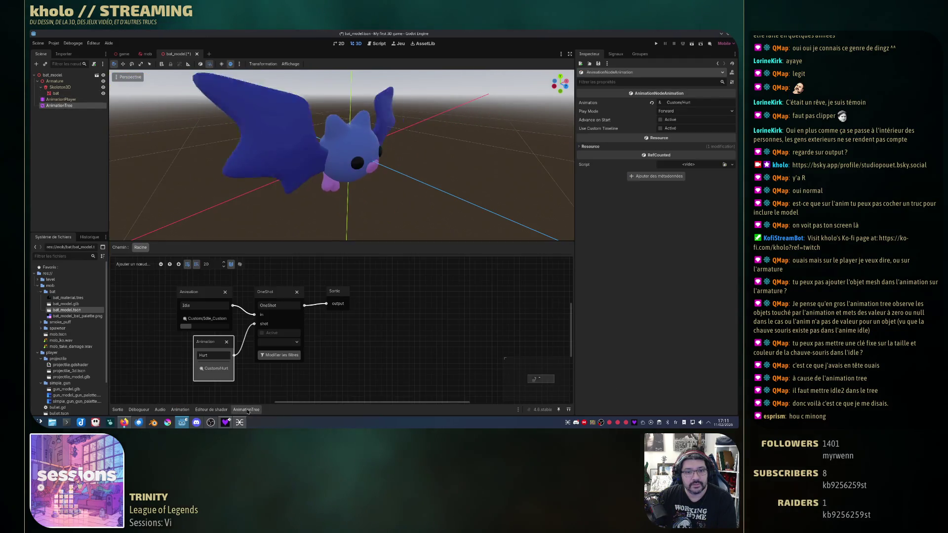
Fire the one-shot once, then set the OneShot node's mix mode to Add.
{"action": "left_click", "coordinate": [297, 342]}
{"action": "left_click", "coordinate": [275, 362]}
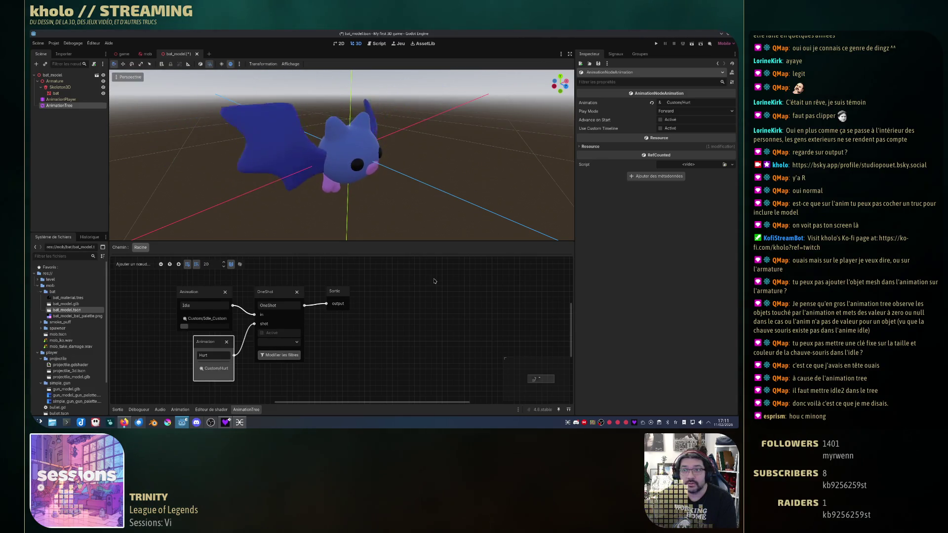
{"action": "left_click", "coordinate": [277, 297]}
{"action": "left_click", "coordinate": [694, 102]}
{"action": "left_click", "coordinate": [672, 119]}
Fire the Hurt one-shot repeatedly to preview the effect in Add mode.
{"action": "left_click", "coordinate": [297, 342]}
{"action": "left_click", "coordinate": [275, 362]}
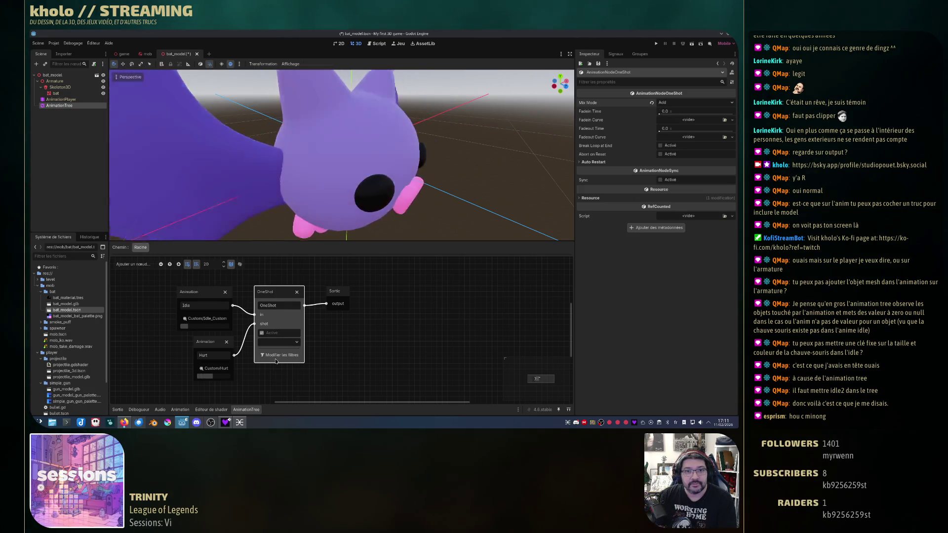
{"action": "scroll", "coordinate": [345, 316], "scroll_direction": "down", "scroll_amount": 2}
{"action": "scroll", "coordinate": [399, 189], "scroll_direction": "down", "scroll_amount": 1}
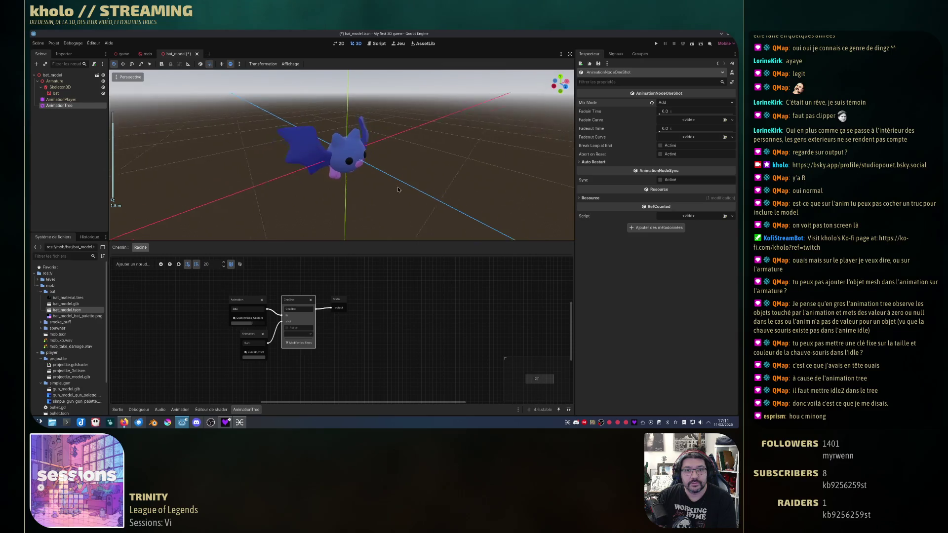
{"action": "left_click", "coordinate": [295, 337]}
{"action": "left_click", "coordinate": [298, 350]}
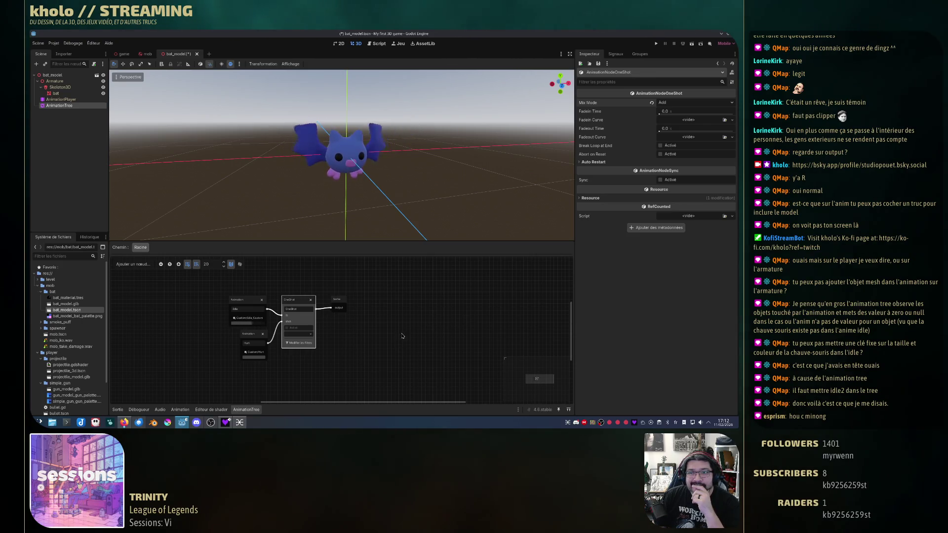
{"action": "left_click", "coordinate": [295, 338]}
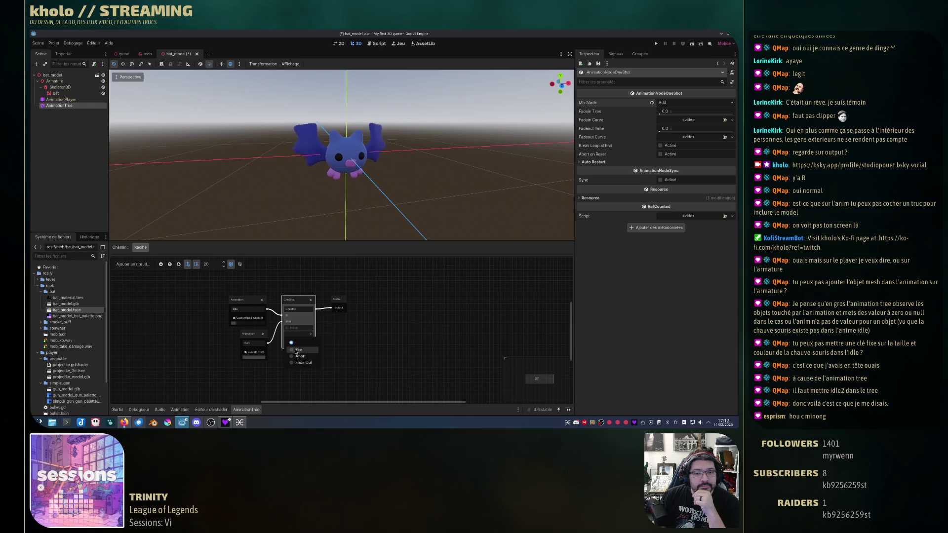
{"action": "left_click", "coordinate": [302, 351]}
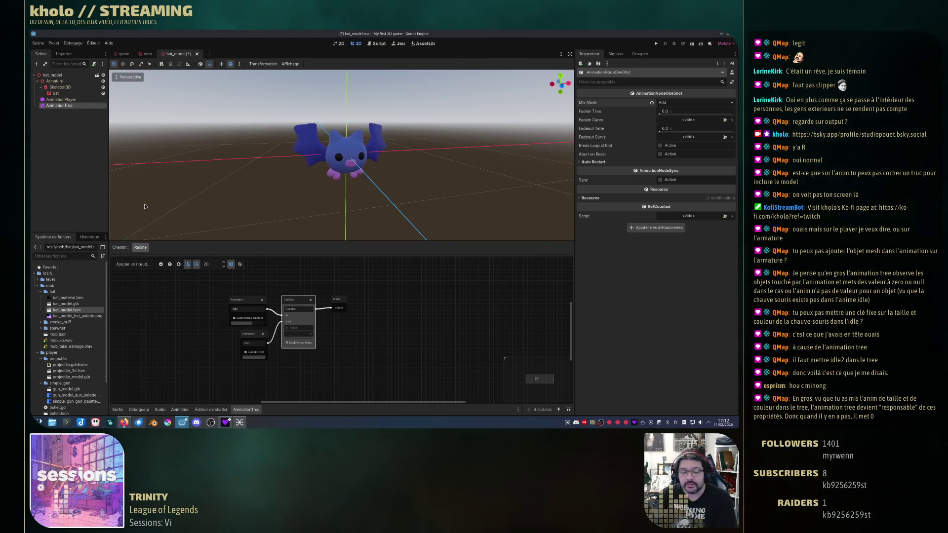
{"action": "left_click", "coordinate": [61, 99]}
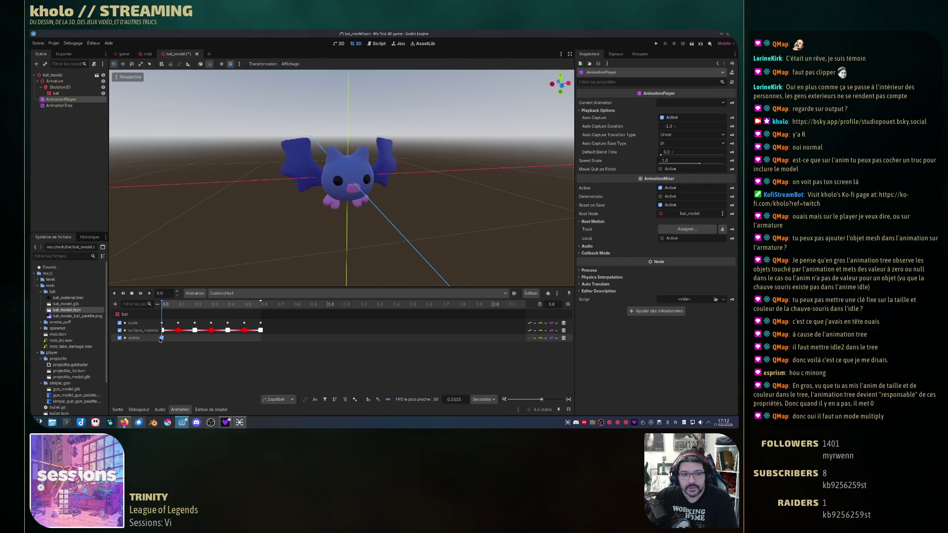
Disable the bat's visible track in both Custom/Hurt and Custom/Idle_Custom.
{"action": "right_click", "coordinate": [143, 340]}
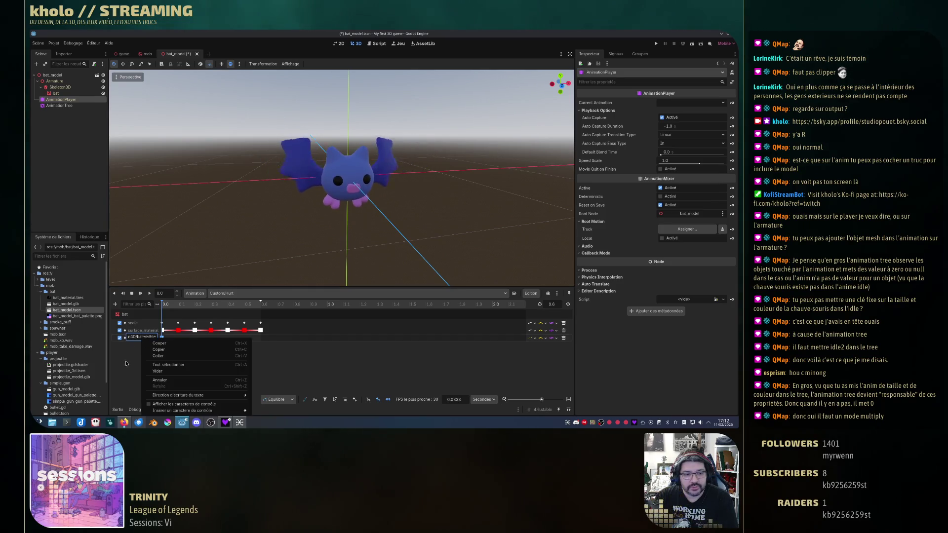
{"action": "key", "text": "Escape"}
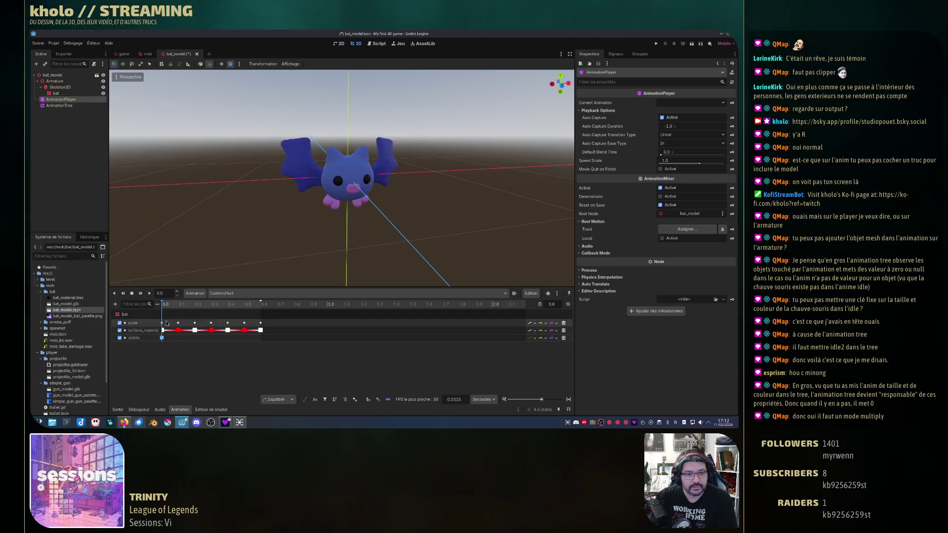
{"action": "left_click", "coordinate": [119, 337]}
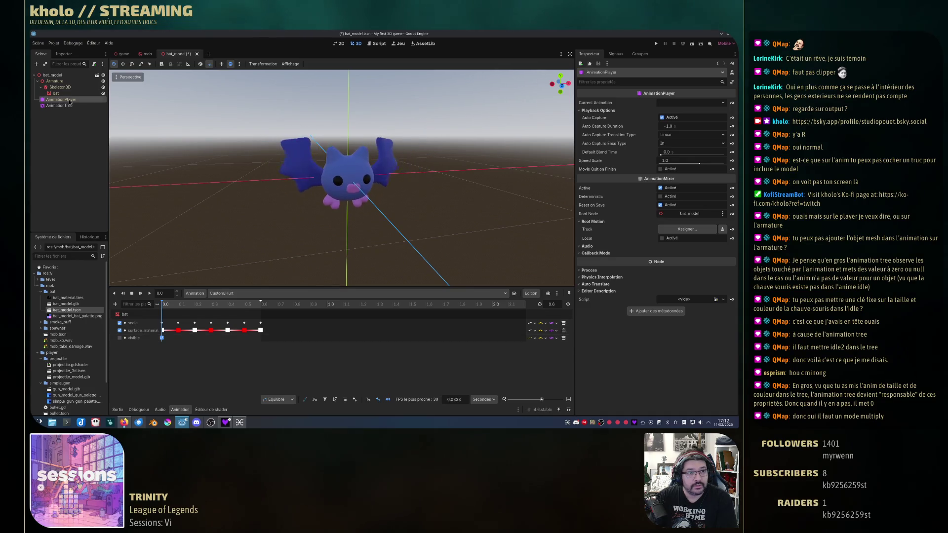
{"action": "left_click", "coordinate": [252, 293]}
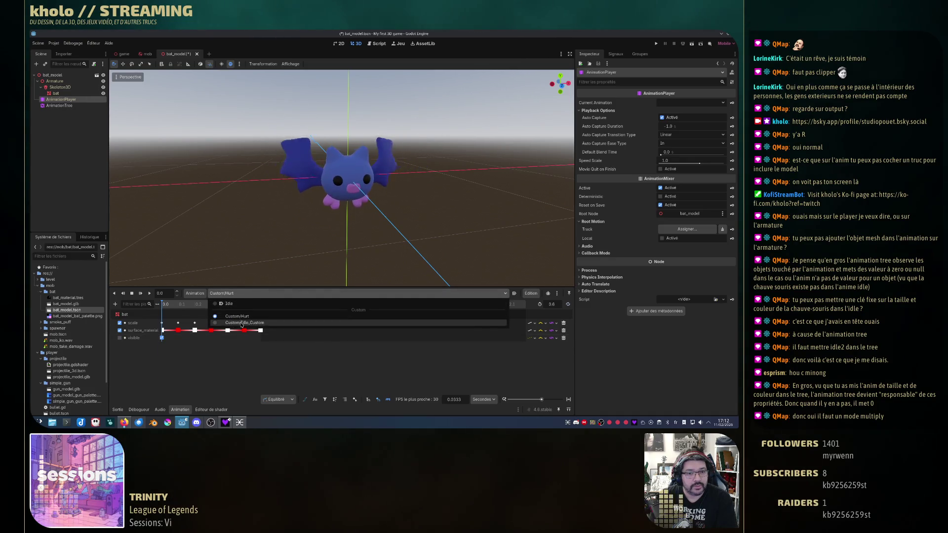
{"action": "left_click", "coordinate": [247, 324]}
{"action": "scroll", "coordinate": [127, 346], "scroll_direction": "down", "scroll_amount": 5}
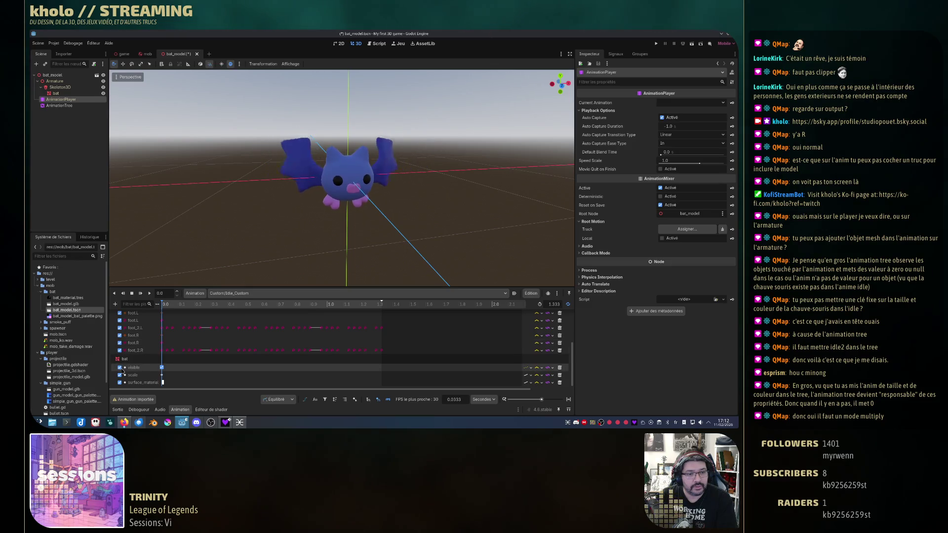
{"action": "left_click", "coordinate": [120, 368]}
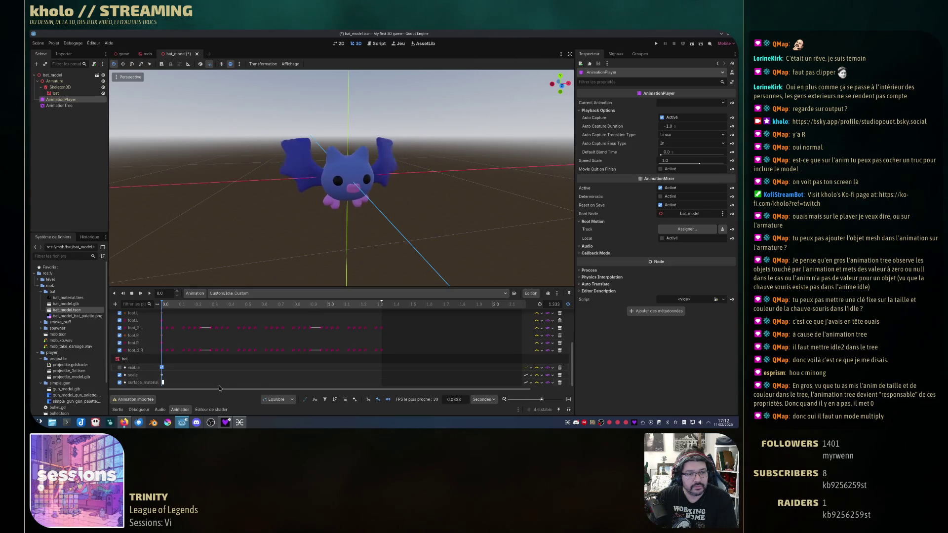
Delete the visible keyframe from Custom/Idle_Custom and Custom/Hurt.
{"action": "right_click", "coordinate": [163, 370]}
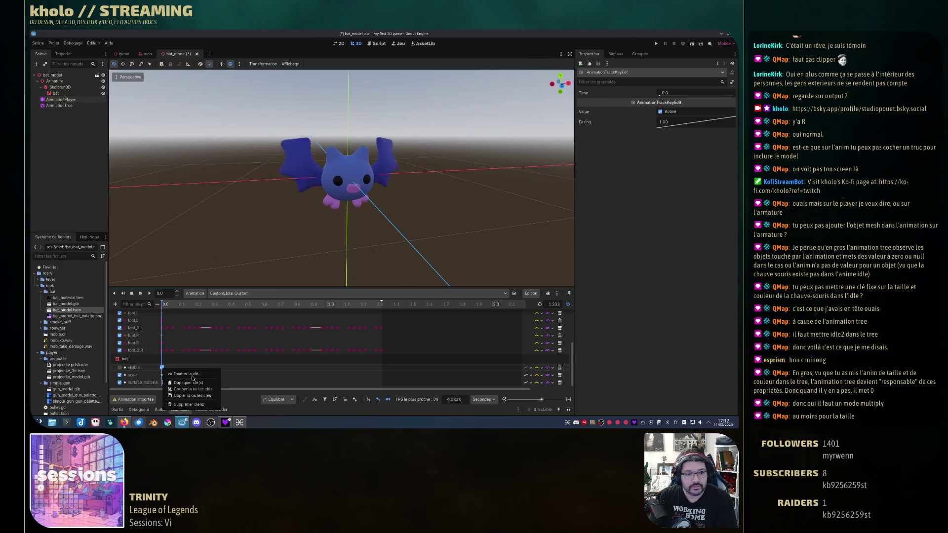
{"action": "left_click", "coordinate": [191, 399]}
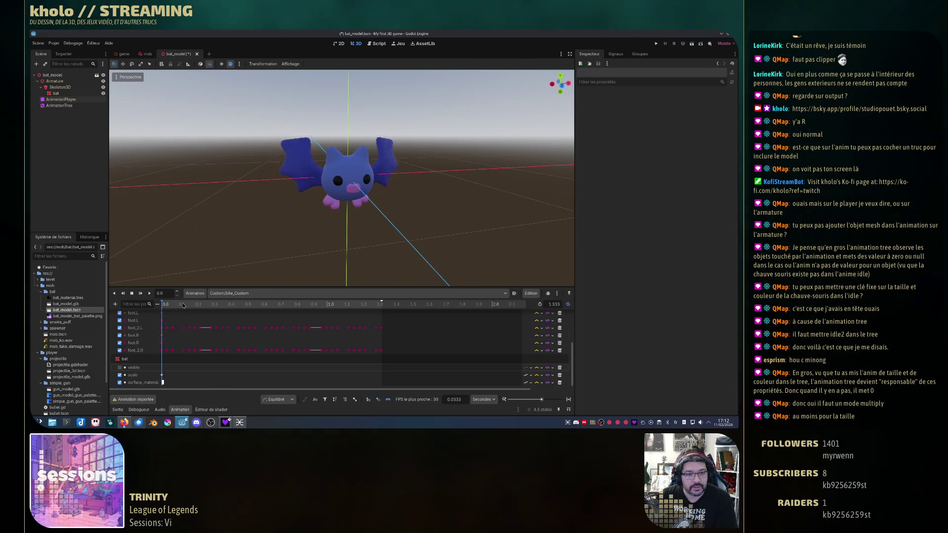
{"action": "left_click", "coordinate": [217, 294]}
{"action": "left_click", "coordinate": [223, 317]}
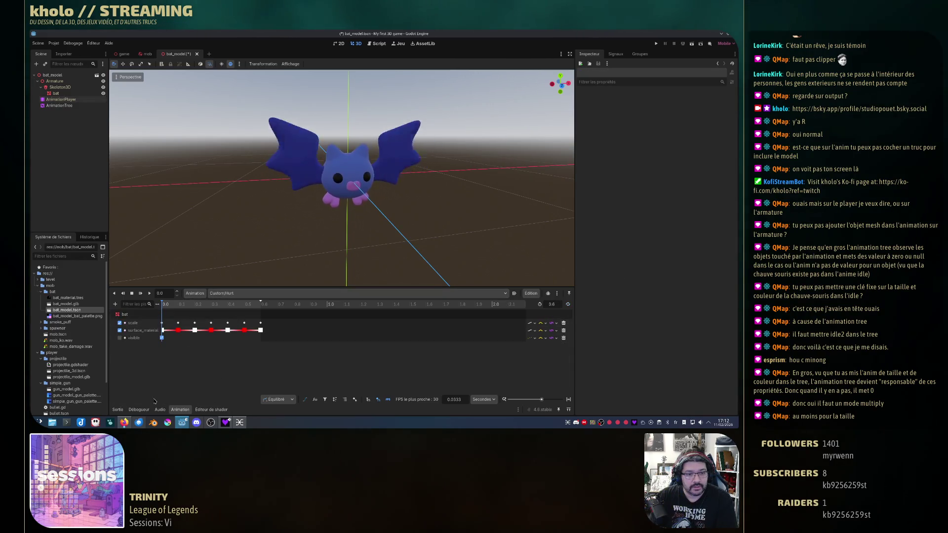
{"action": "right_click", "coordinate": [162, 338]}
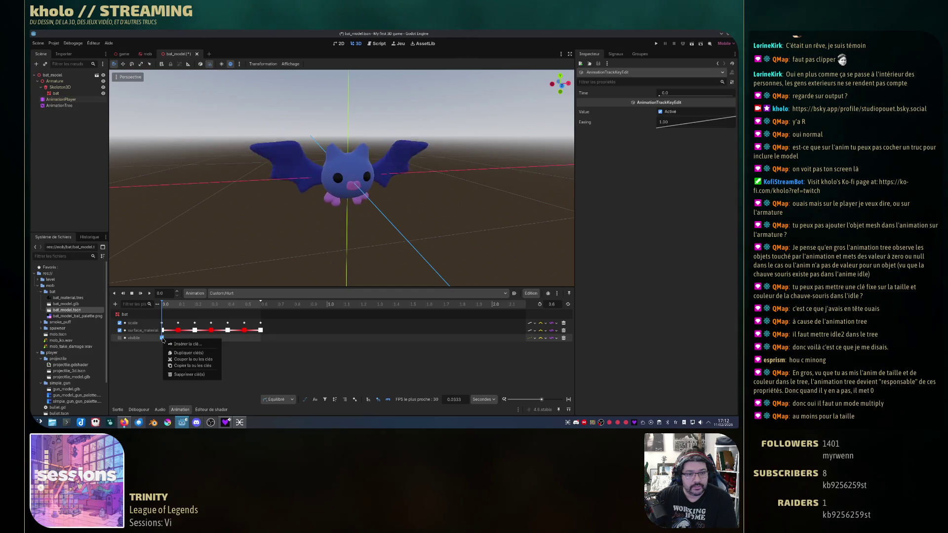
{"action": "left_click", "coordinate": [205, 375]}
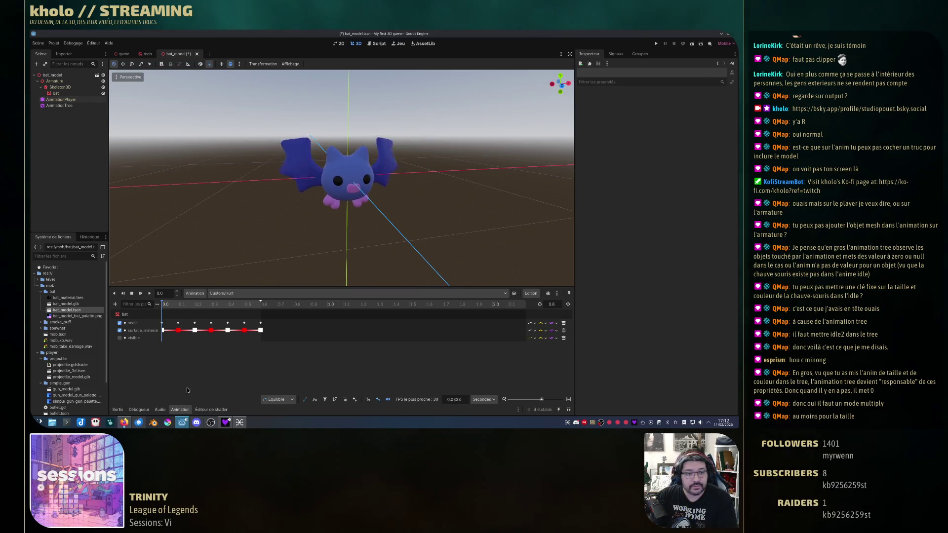
{"action": "left_click", "coordinate": [59, 105]}
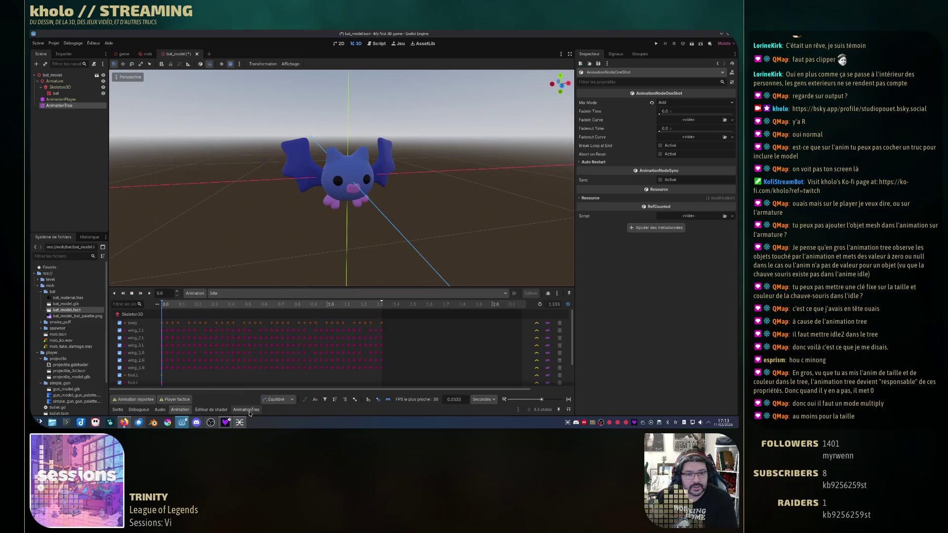
Fire the OneShot several times to preview the enlarged Hurt, then run the game and walk forward.
{"action": "left_click", "coordinate": [355, 326]}
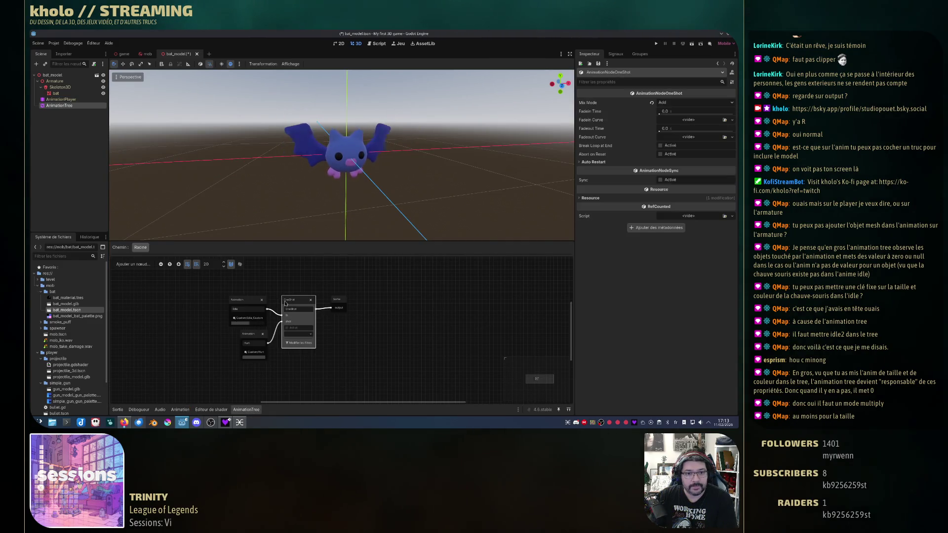
{"action": "left_click", "coordinate": [254, 303]}
{"action": "left_click", "coordinate": [303, 336]}
{"action": "left_click", "coordinate": [303, 354]}
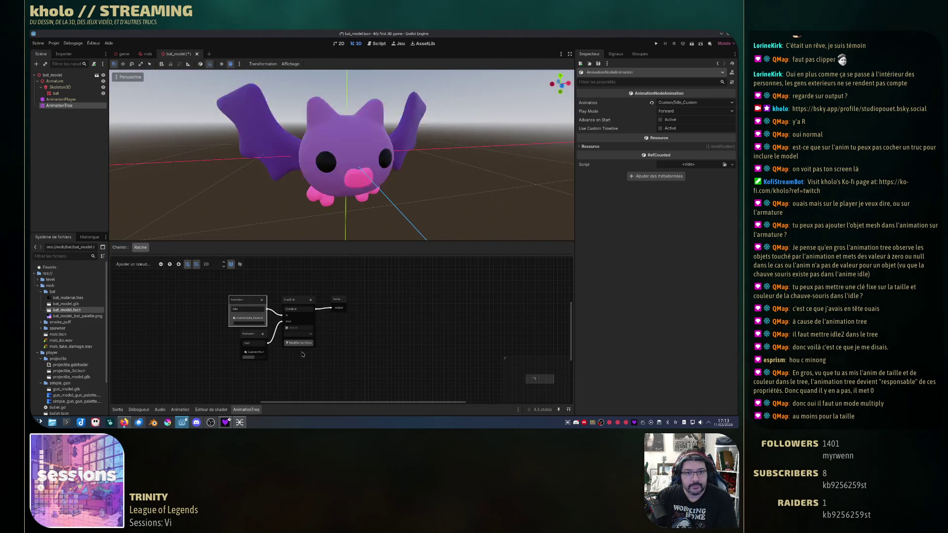
{"action": "left_click", "coordinate": [255, 336]}
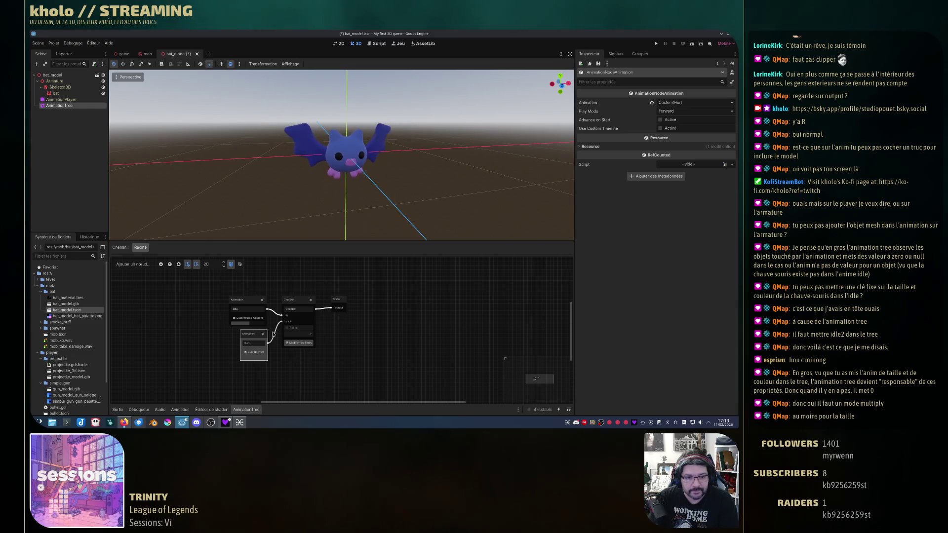
{"action": "left_click", "coordinate": [291, 335]}
{"action": "left_click", "coordinate": [298, 351]}
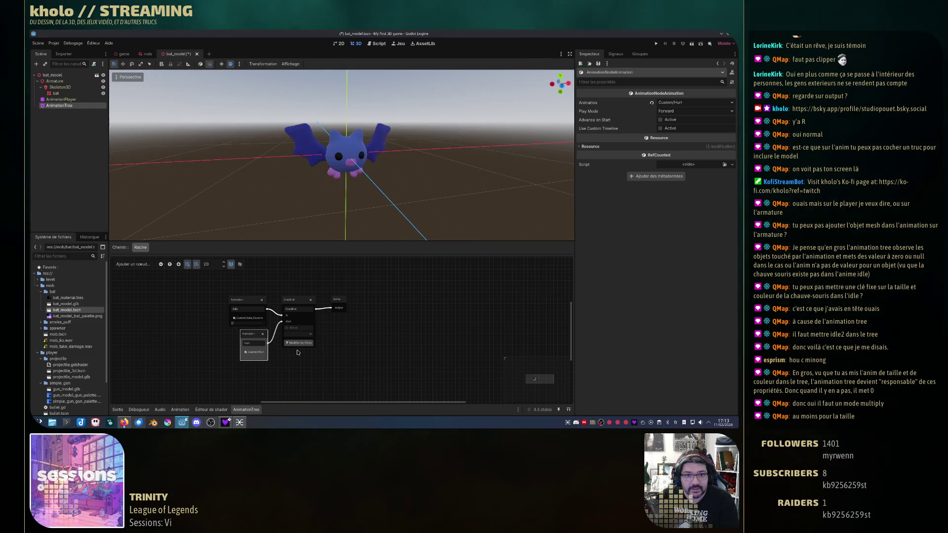
{"action": "left_click", "coordinate": [301, 336]}
{"action": "left_click", "coordinate": [299, 350]}
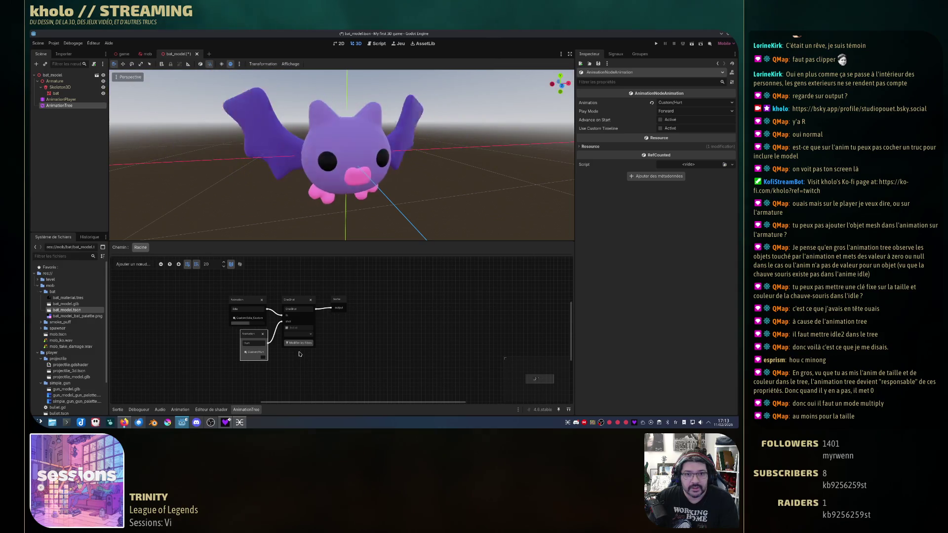
{"action": "left_click", "coordinate": [657, 44]}
{"action": "key", "text": "w"}
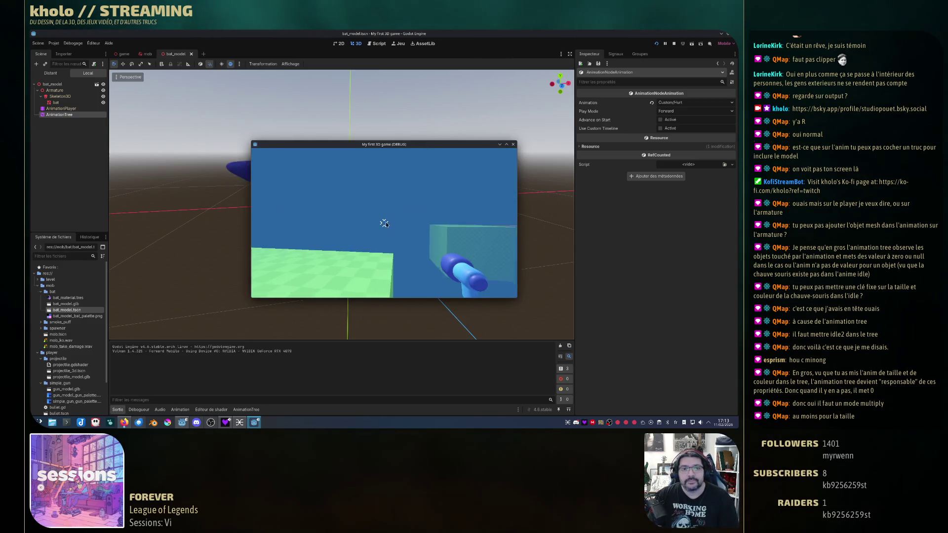
Close the debug game window and return to the AnimationPlayer's Custom/Hurt tracks.
{"action": "left_click", "coordinate": [514, 145]}
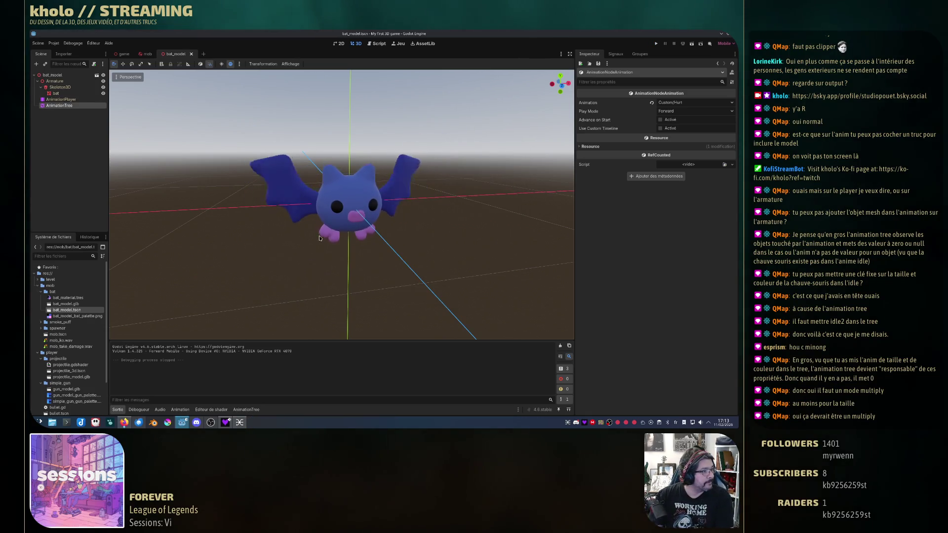
{"action": "left_click", "coordinate": [61, 99]}
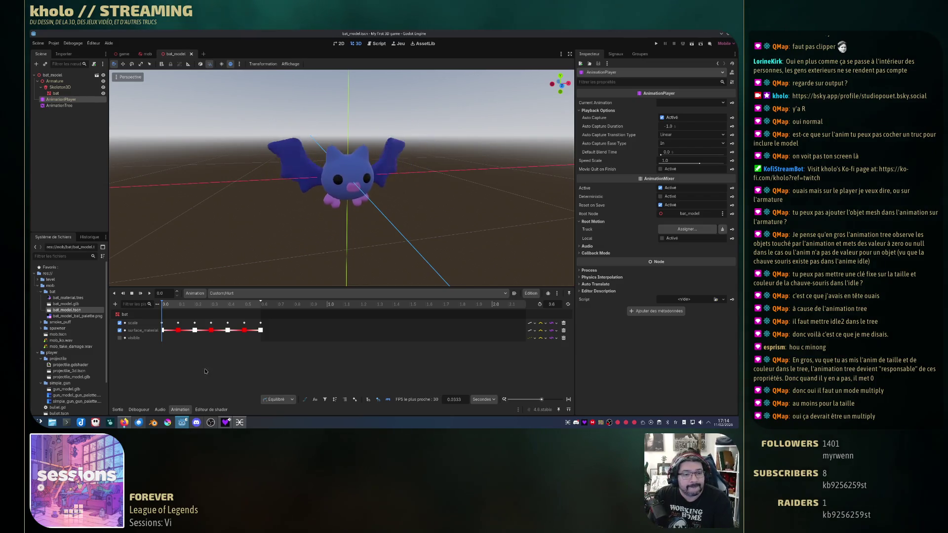
Delete the bat's visible track from the Custom/Idle_Custom animation.
{"action": "left_click", "coordinate": [214, 294]}
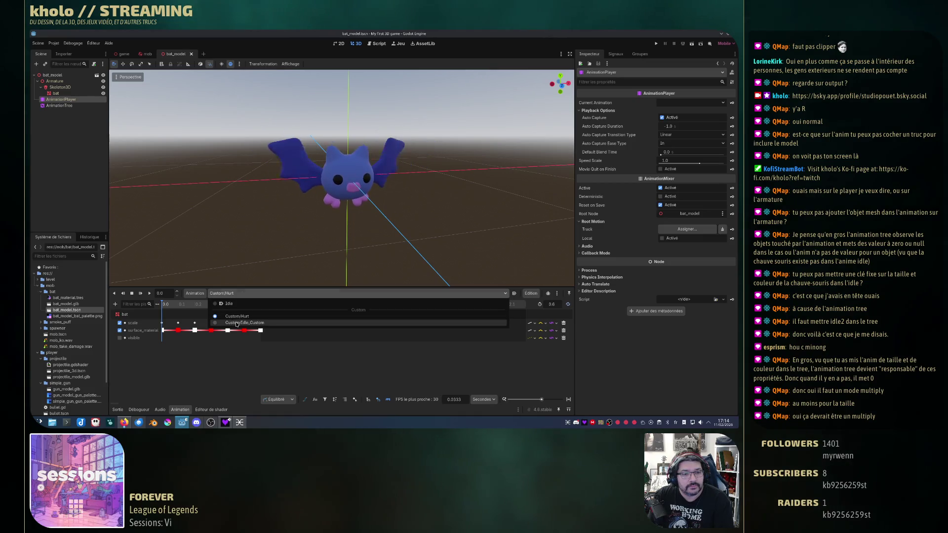
{"action": "left_click", "coordinate": [217, 322]}
{"action": "scroll", "coordinate": [216, 361], "scroll_direction": "down", "scroll_amount": 5}
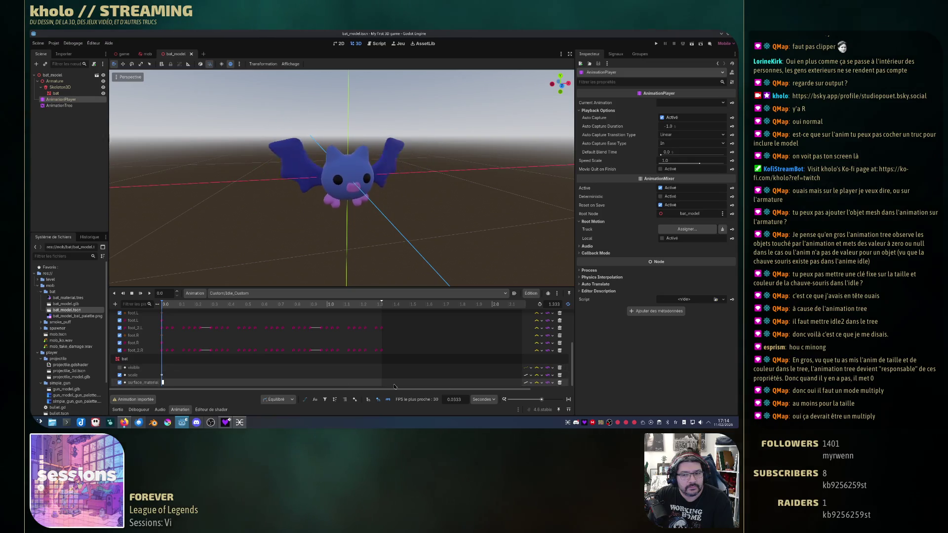
{"action": "left_click", "coordinate": [561, 368]}
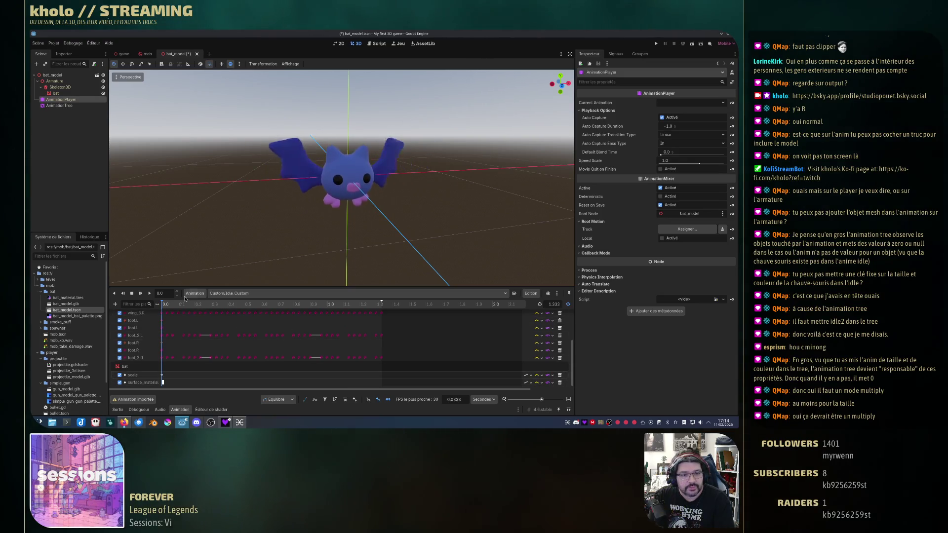
Switch back to Custom/Hurt and delete its visible track as well.
{"action": "left_click", "coordinate": [236, 293]}
{"action": "left_click", "coordinate": [237, 316]}
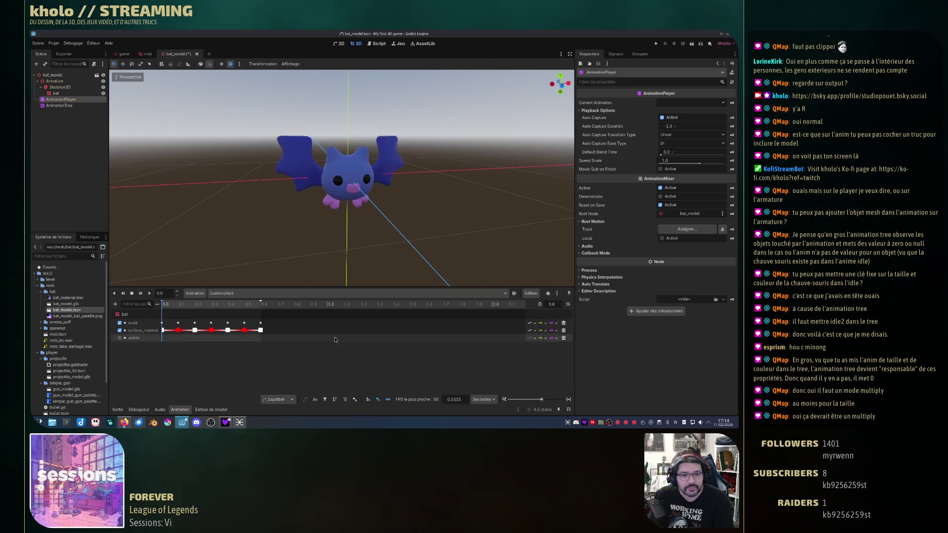
{"action": "left_click", "coordinate": [564, 339]}
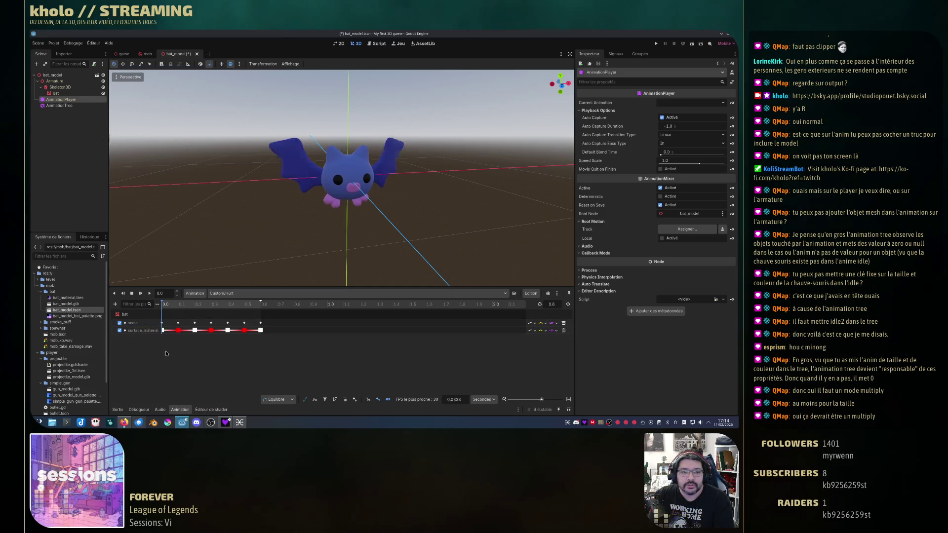
Subtract 1 from the Hurt scale keys at 0.0 through 0.3 on every axis.
{"action": "left_click", "coordinate": [162, 323]}
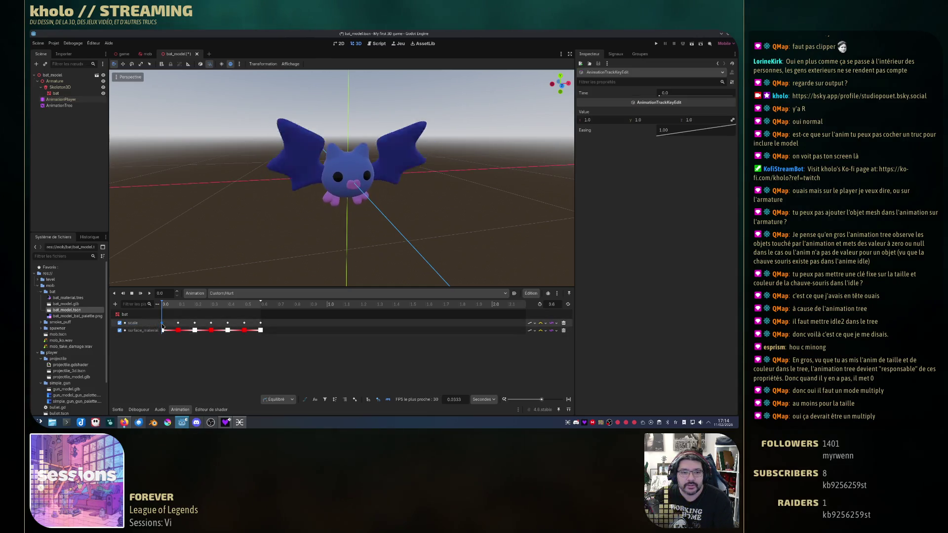
{"action": "left_click", "coordinate": [607, 122]}
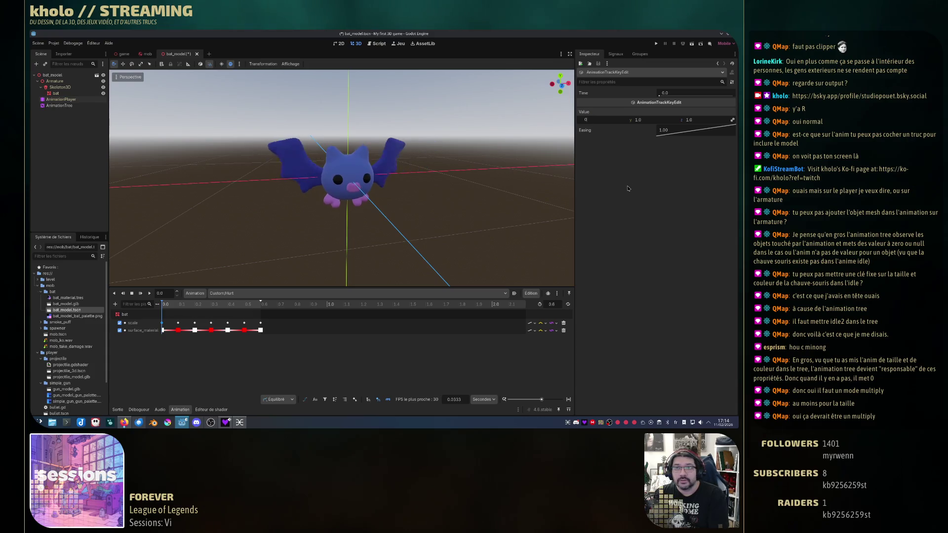
{"action": "left_click", "coordinate": [178, 323]}
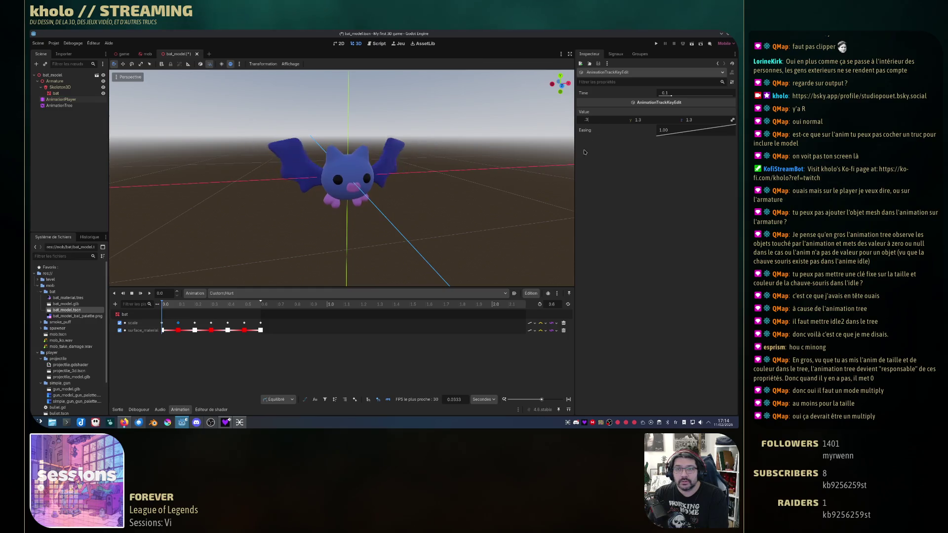
{"action": "left_click", "coordinate": [194, 323]}
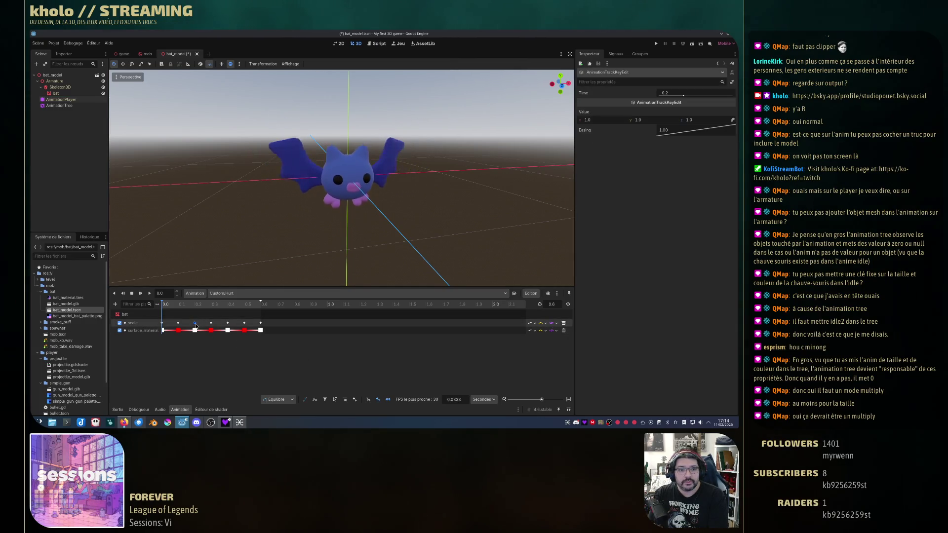
{"action": "left_click", "coordinate": [598, 123]}
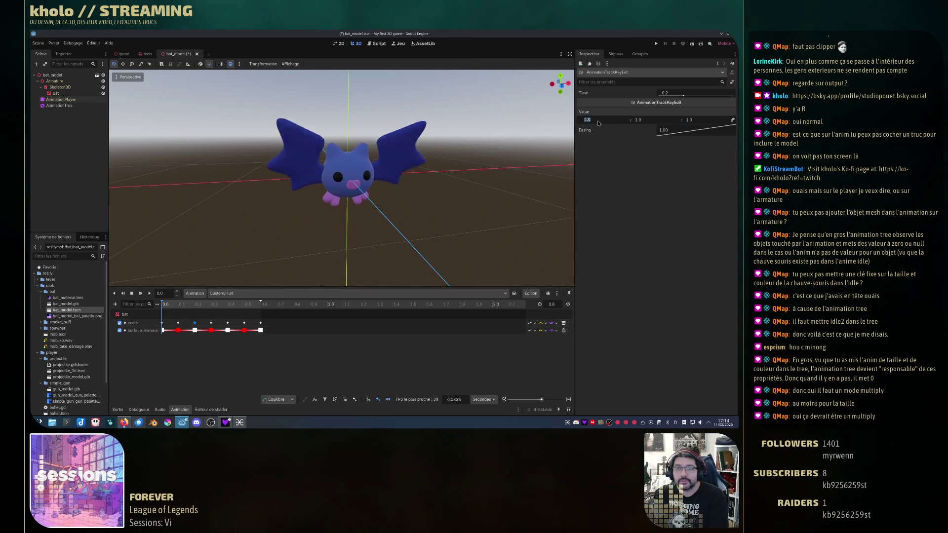
{"action": "left_click", "coordinate": [210, 323]}
{"action": "left_click", "coordinate": [601, 123]}
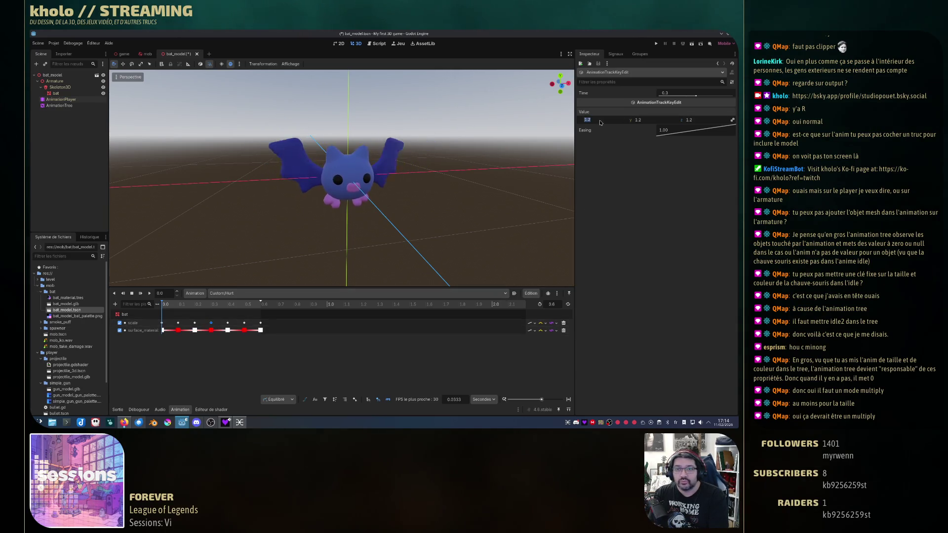
Subtract 1 from the scale keys at 0.4, 0.5 and 0.6, leaving the last at 0.0.
{"action": "left_click", "coordinate": [228, 323]}
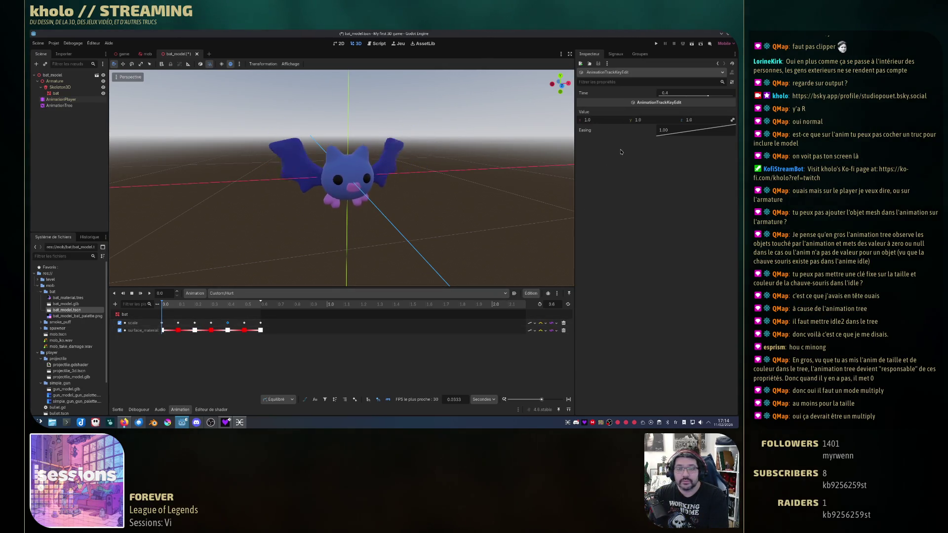
{"action": "left_click", "coordinate": [595, 120]}
{"action": "left_click", "coordinate": [244, 323]}
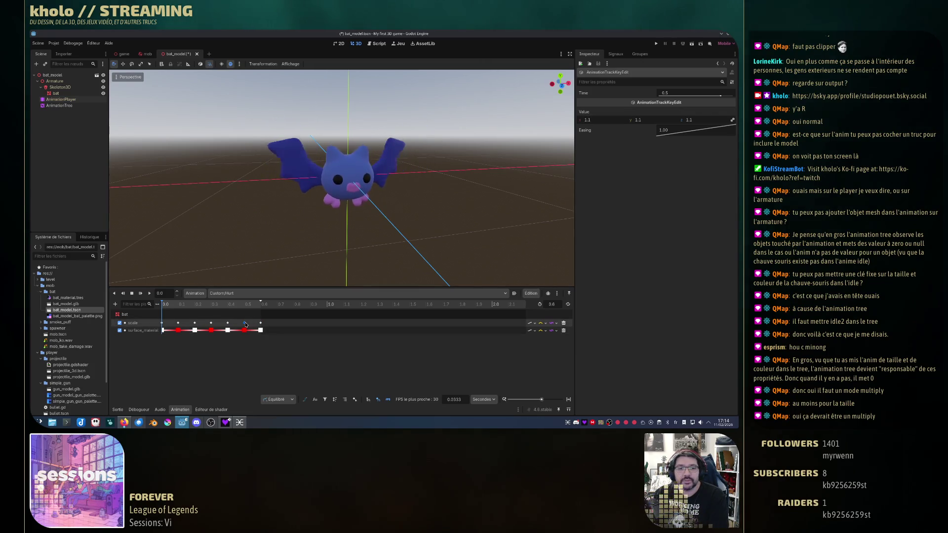
{"action": "left_click", "coordinate": [601, 120]}
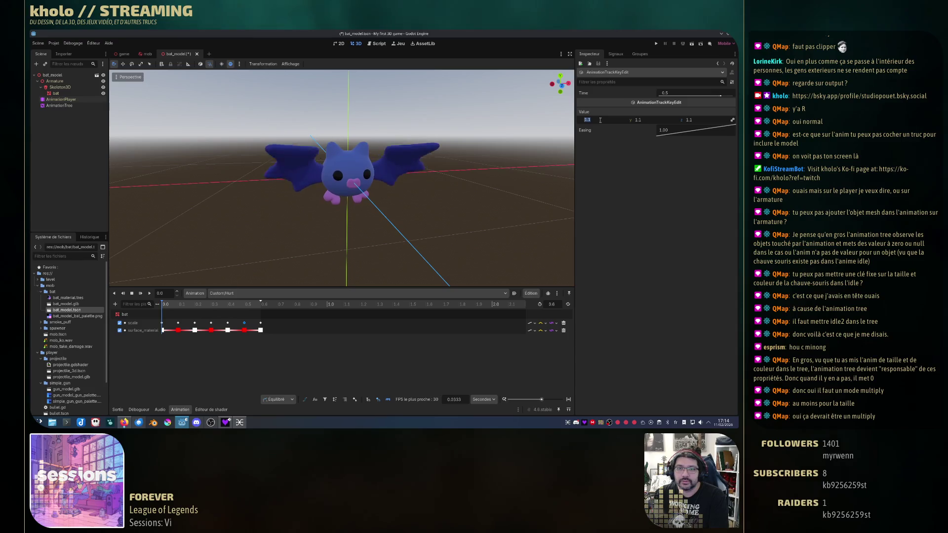
{"action": "left_click", "coordinate": [260, 323]}
{"action": "left_click", "coordinate": [598, 121]}
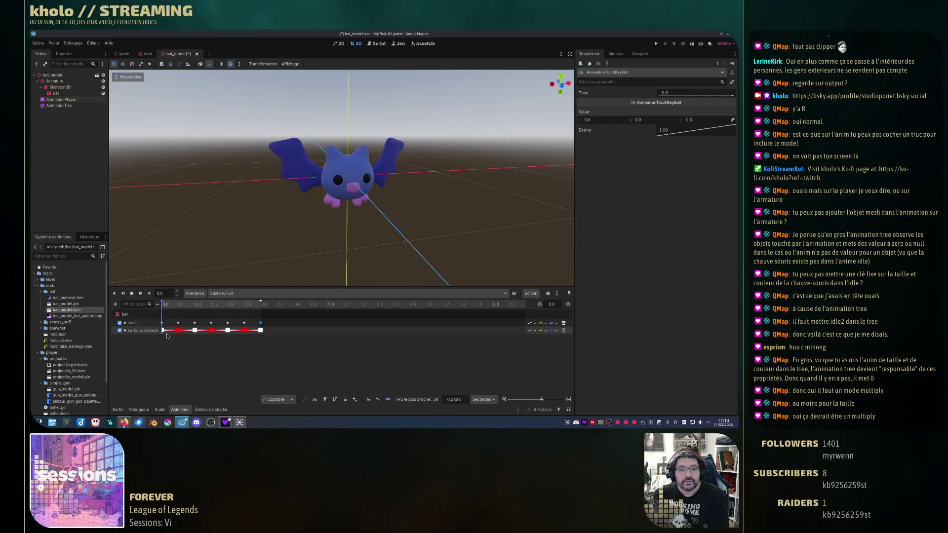
Set the first and 0.2 surface_material colour keys to black (000000).
{"action": "left_click", "coordinate": [164, 330]}
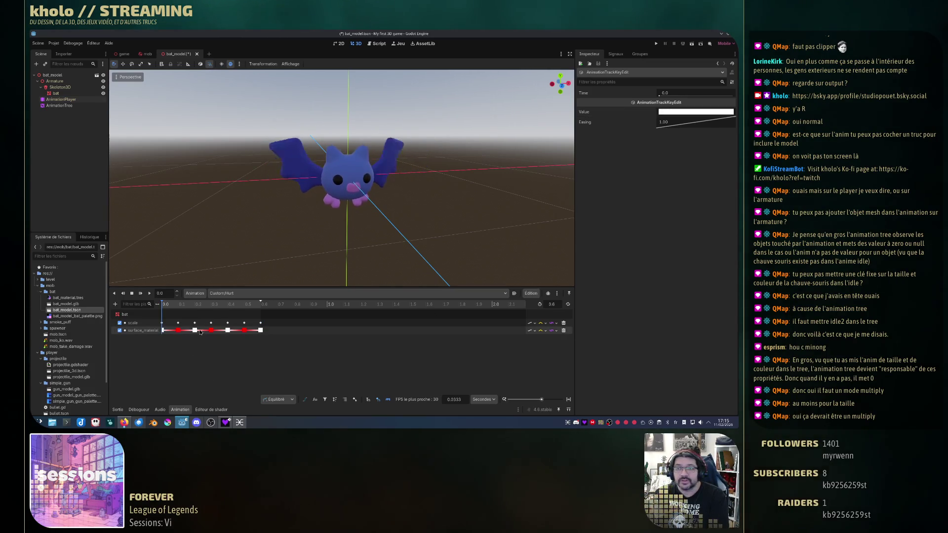
{"action": "left_click", "coordinate": [687, 112]}
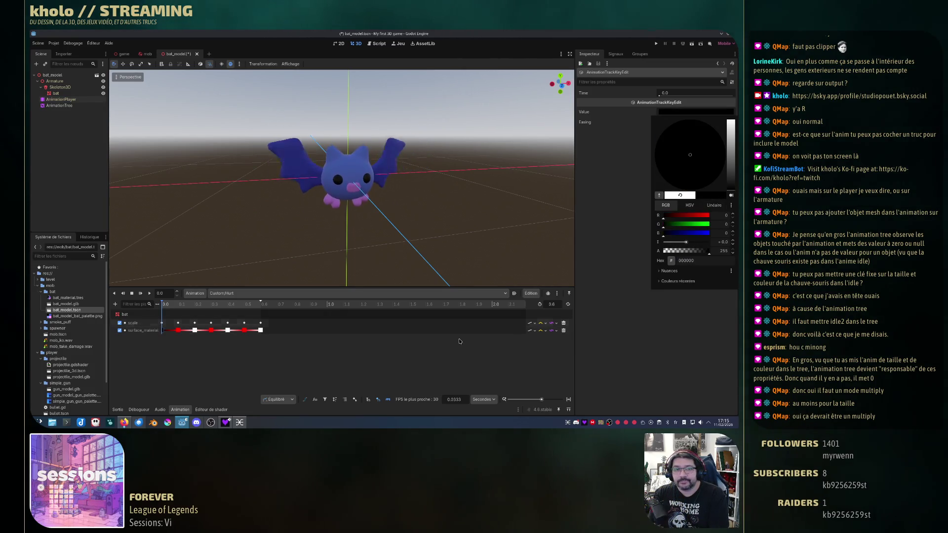
{"action": "left_click", "coordinate": [701, 93]}
{"action": "left_click_drag", "start_coordinate": [683, 93], "coordinate": [710, 93]}
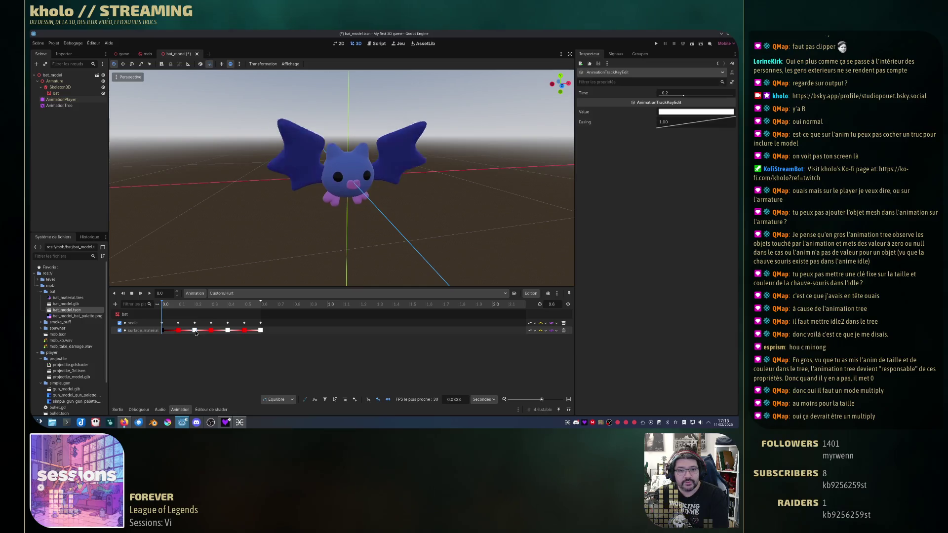
{"action": "left_click", "coordinate": [694, 114]}
{"action": "left_click", "coordinate": [732, 197]}
{"action": "left_click", "coordinate": [228, 336]}
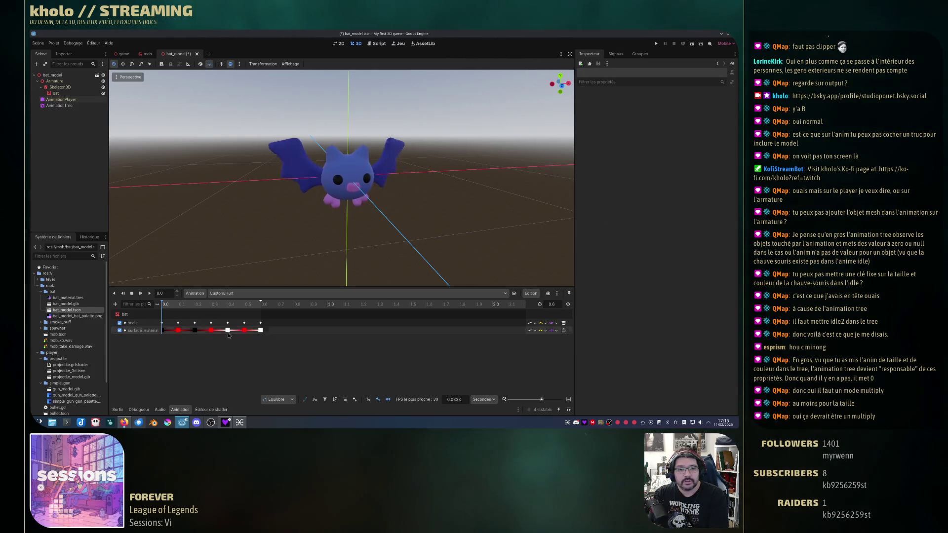
Turn the white 0.4 and 0.6 colour keys black, then select the AnimationTree node.
{"action": "left_click", "coordinate": [227, 330]}
{"action": "left_click", "coordinate": [706, 111]}
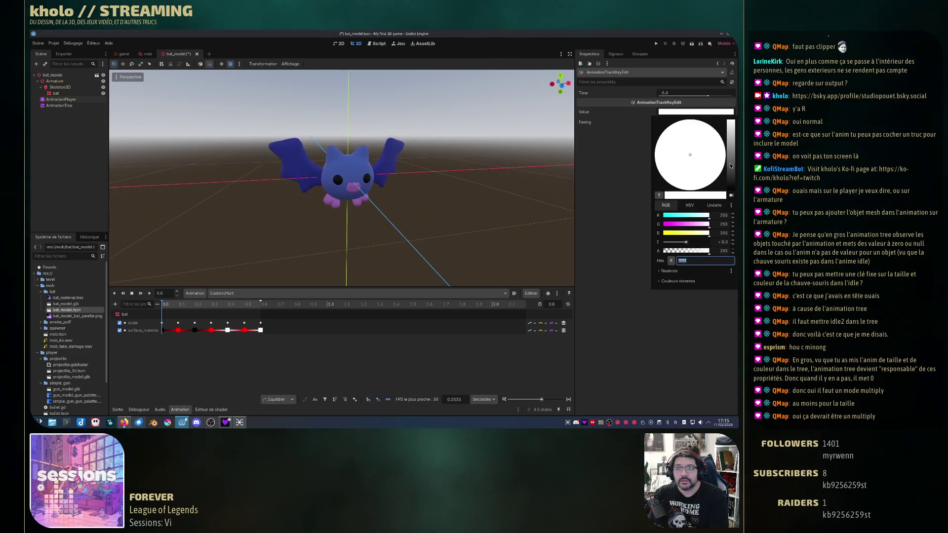
{"action": "left_click_drag", "start_coordinate": [730, 166], "coordinate": [730, 189]}
{"action": "left_click", "coordinate": [261, 330]}
{"action": "left_click", "coordinate": [260, 330]}
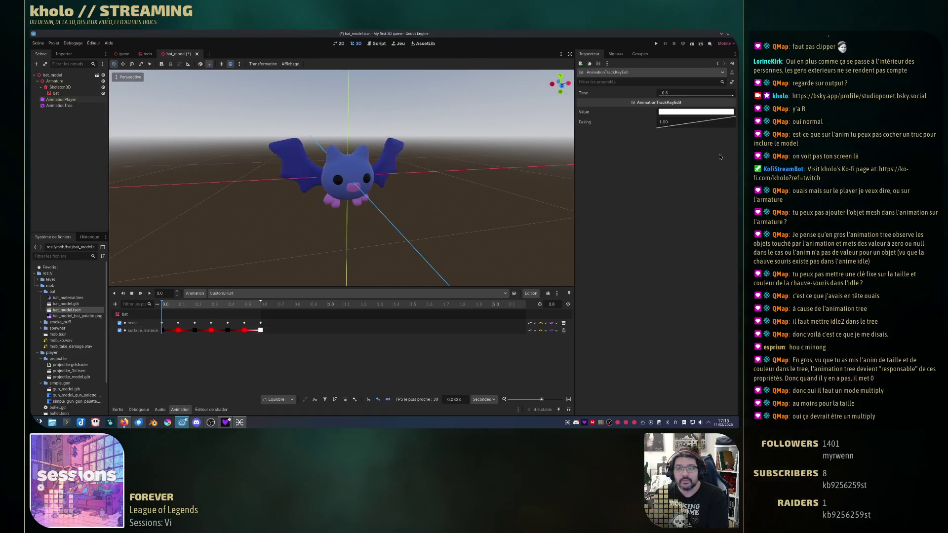
{"action": "left_click", "coordinate": [710, 112]}
{"action": "left_click_drag", "start_coordinate": [731, 165], "coordinate": [731, 189]}
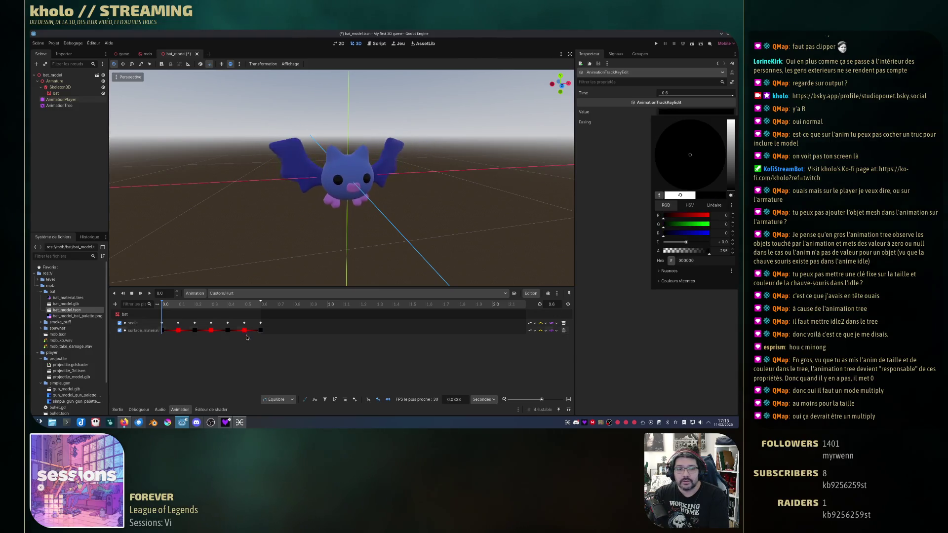
{"action": "left_click", "coordinate": [180, 279]}
{"action": "left_click", "coordinate": [59, 105]}
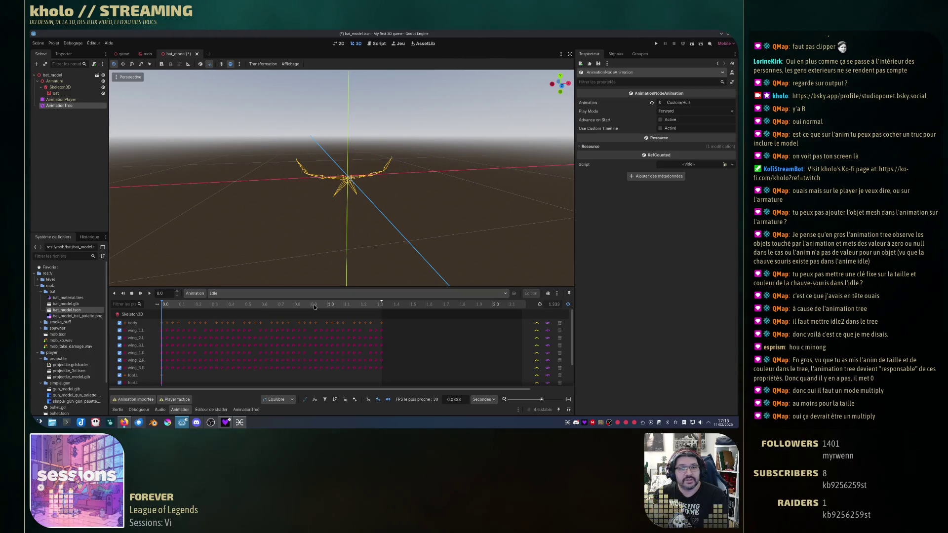
Fire the OneShot request repeatedly in the AnimationTree graph to preview the Hurt animation.
{"action": "left_click", "coordinate": [237, 412]}
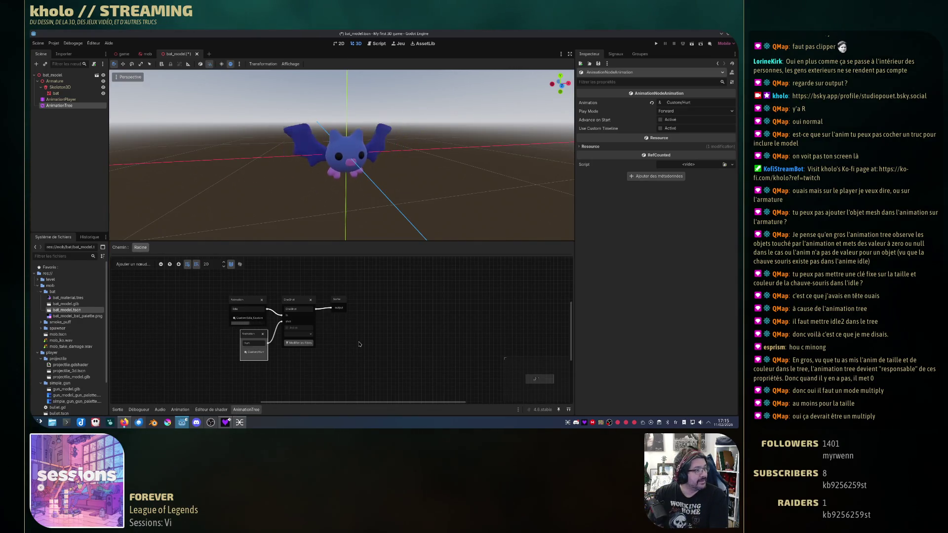
{"action": "left_click", "coordinate": [298, 334]}
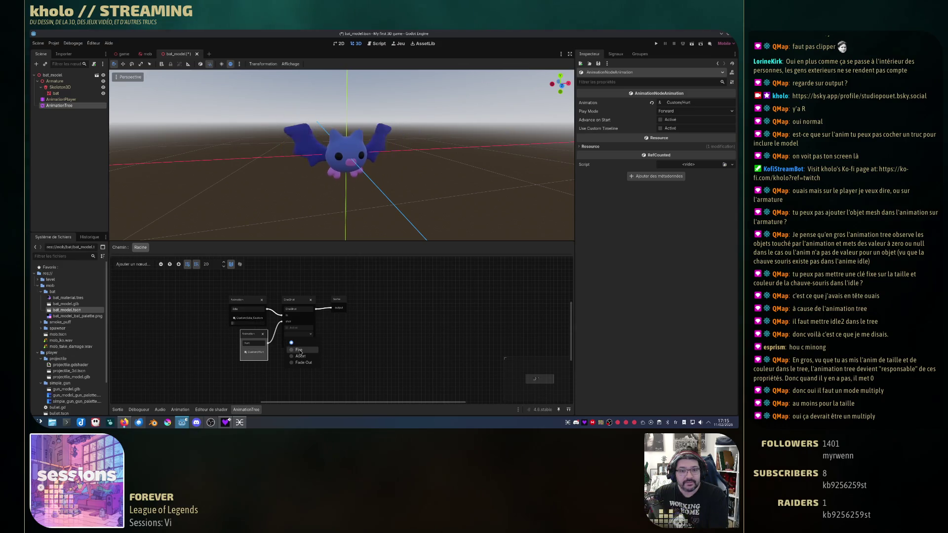
{"action": "left_click", "coordinate": [300, 346]}
{"action": "left_click", "coordinate": [298, 334]}
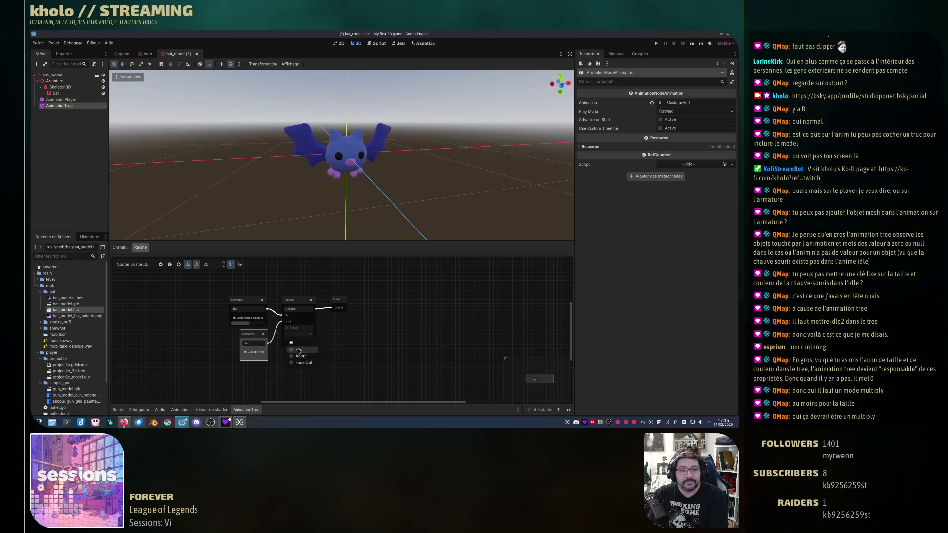
{"action": "left_click", "coordinate": [303, 342]}
{"action": "left_click", "coordinate": [298, 334]}
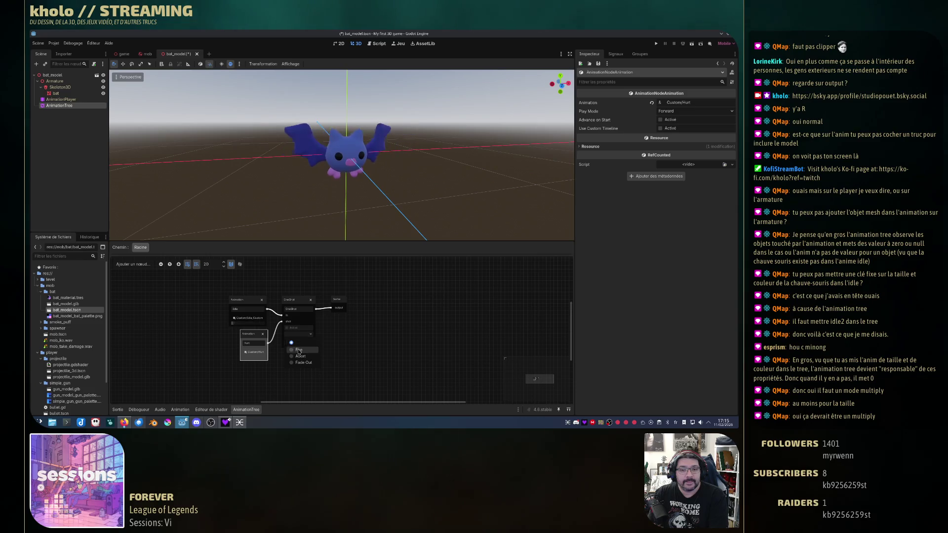
{"action": "left_click", "coordinate": [303, 342]}
{"action": "left_click", "coordinate": [298, 335]}
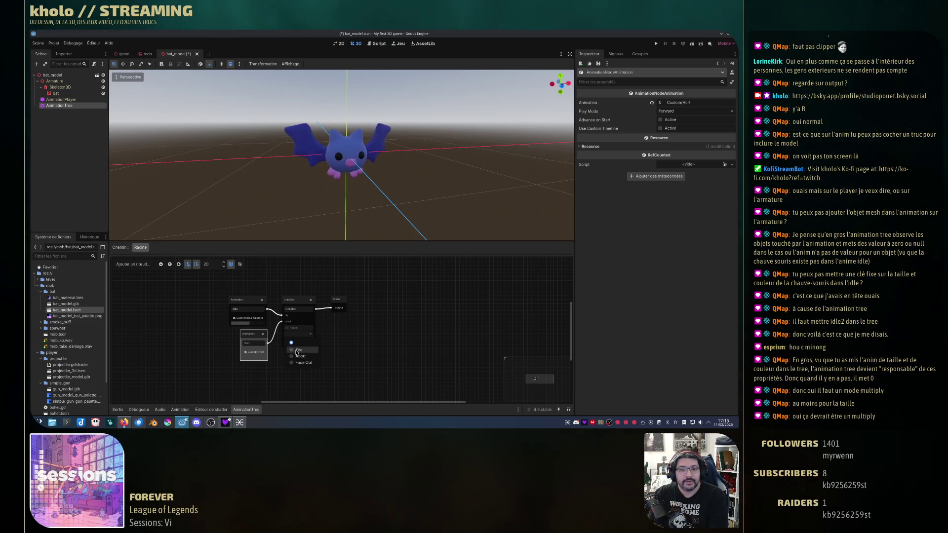
{"action": "left_click", "coordinate": [303, 343]}
Save the bat_model scene and close its tab.
{"action": "left_click", "coordinate": [364, 323]}
{"action": "key", "text": "ctrl+s"}
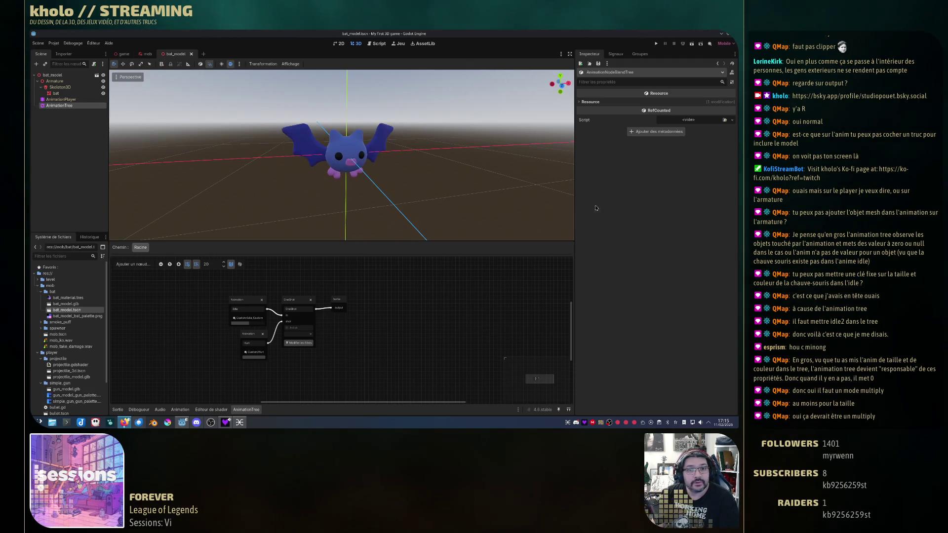
{"action": "left_click", "coordinate": [191, 53]}
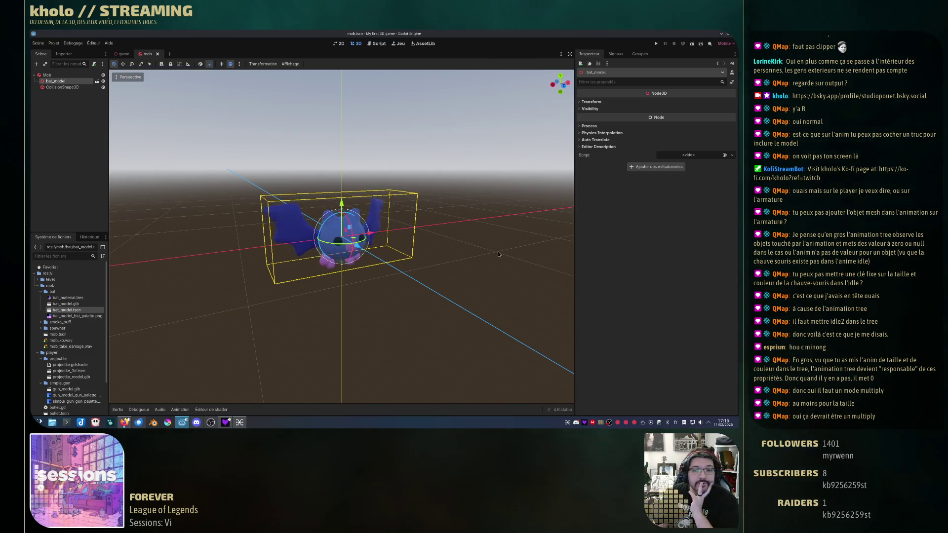
Orbit around the bat in the mob scene and fire the Hurt one-shot to preview it.
{"action": "left_click_drag", "start_coordinate": [431, 282], "coordinate": [422, 275]}
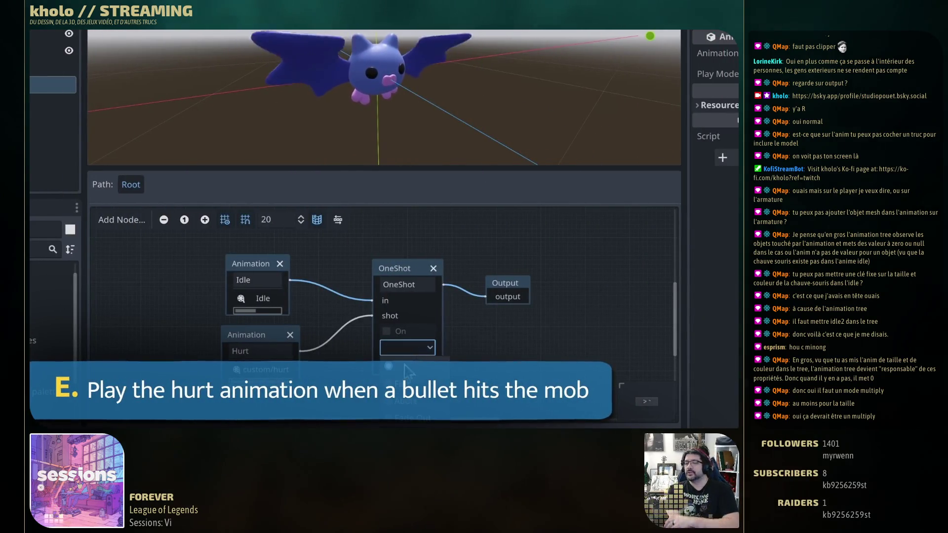
{"action": "left_click", "coordinate": [401, 390]}
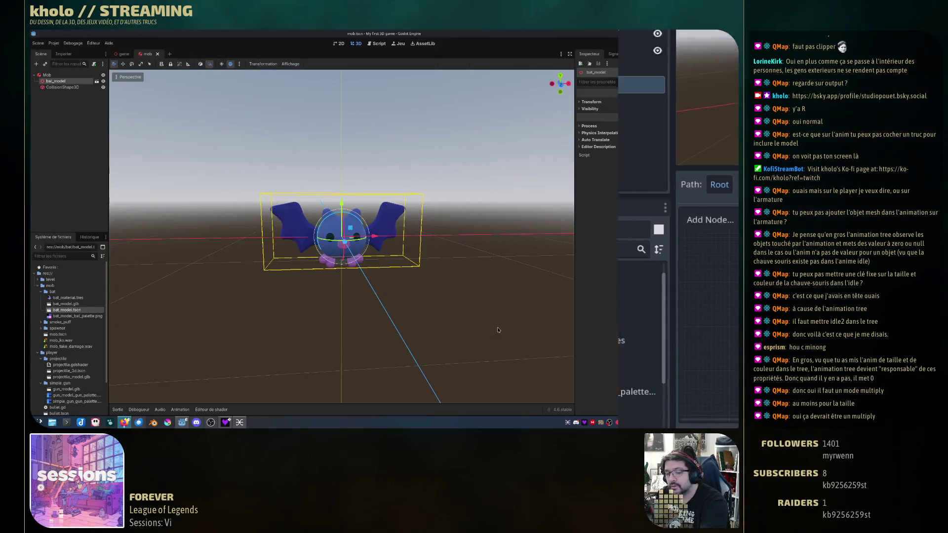
{"action": "left_click_drag", "start_coordinate": [300, 303], "coordinate": [372, 275]}
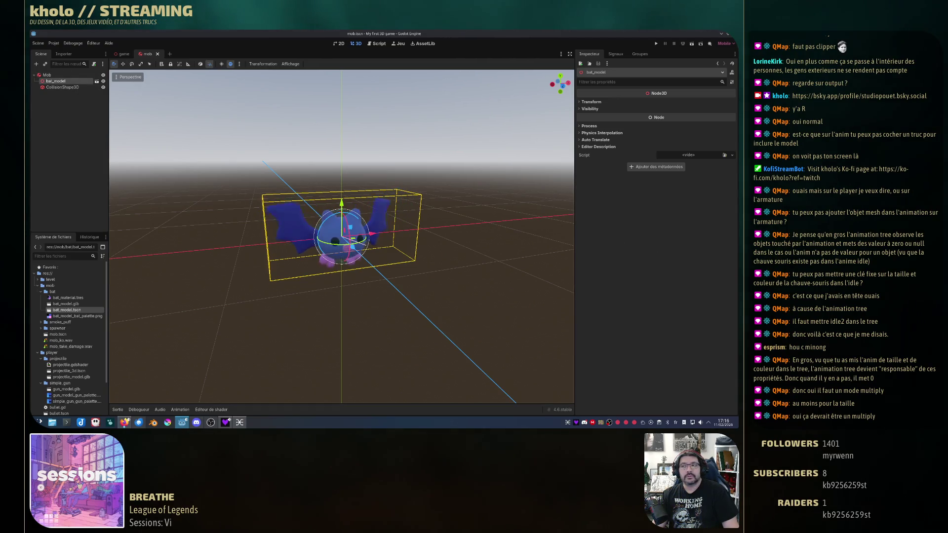
Open the bat_model instance via Open in Editor and select its root node.
{"action": "left_click", "coordinate": [124, 53]}
{"action": "left_click", "coordinate": [151, 54]}
{"action": "double_click", "coordinate": [72, 82]}
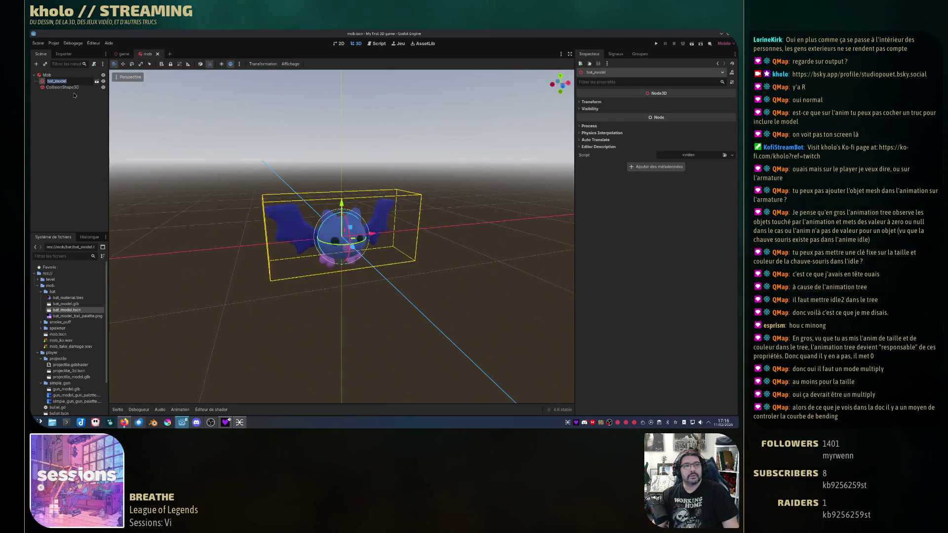
{"action": "left_click", "coordinate": [46, 83]}
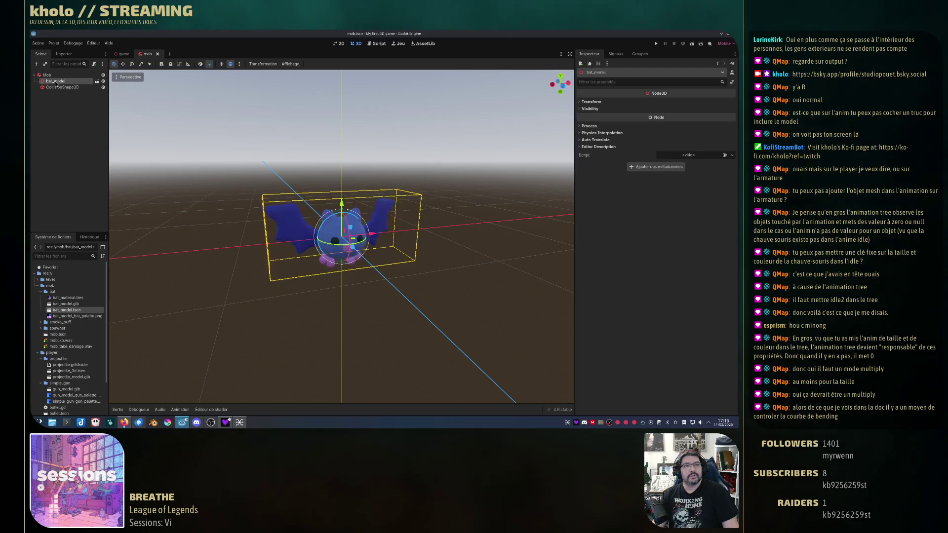
{"action": "right_click", "coordinate": [56, 84]}
{"action": "left_click", "coordinate": [97, 82]}
{"action": "left_click", "coordinate": [92, 75]}
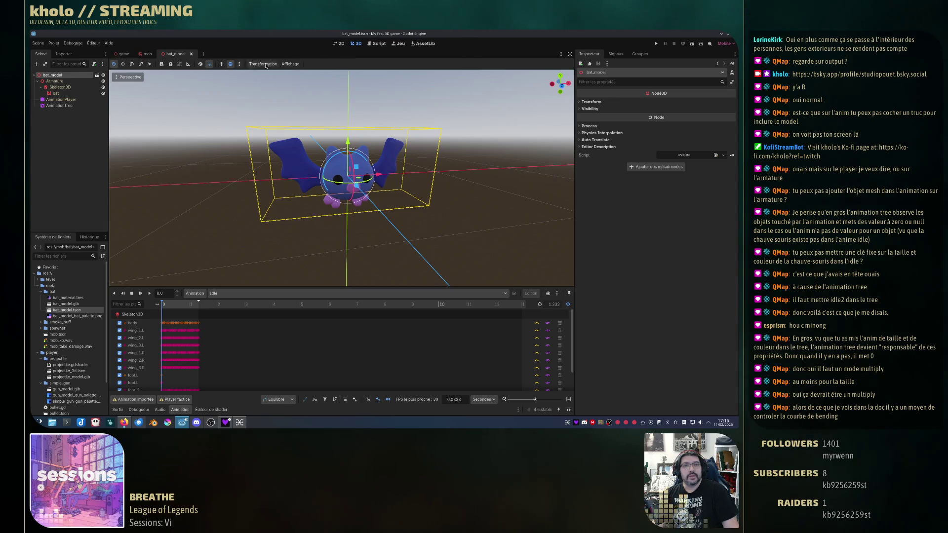
Create the script res://mob/bat/bat_model.gd on the bat_model root node.
{"action": "left_click", "coordinate": [94, 64]}
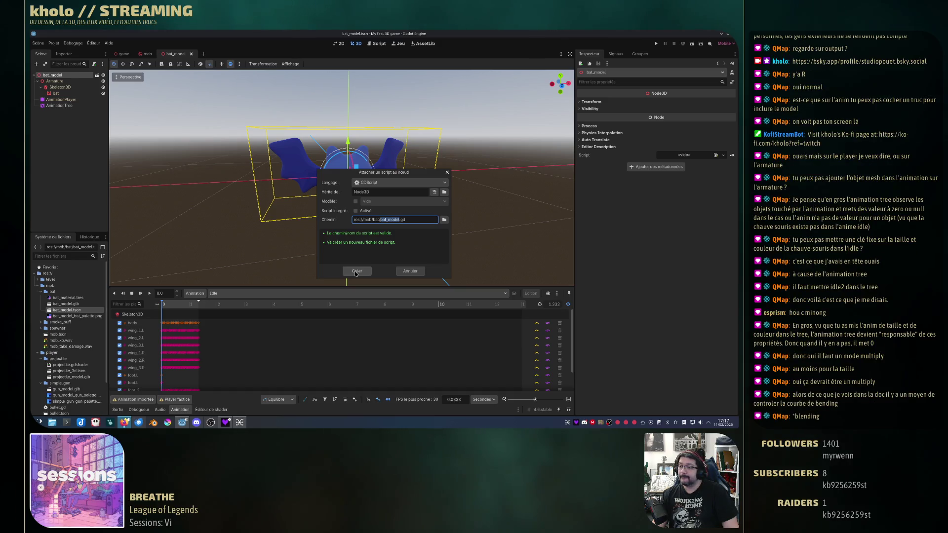
{"action": "left_click", "coordinate": [355, 272]}
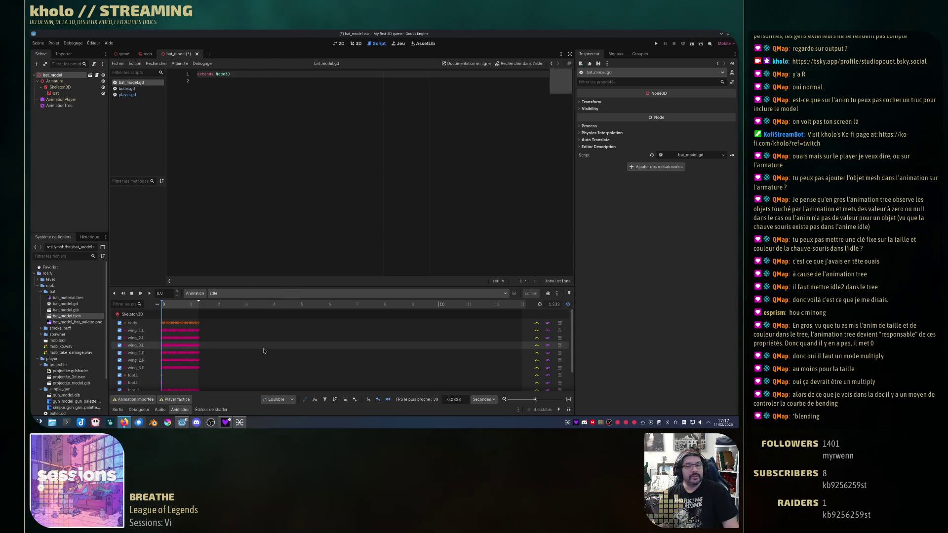
{"action": "left_click", "coordinate": [59, 105]}
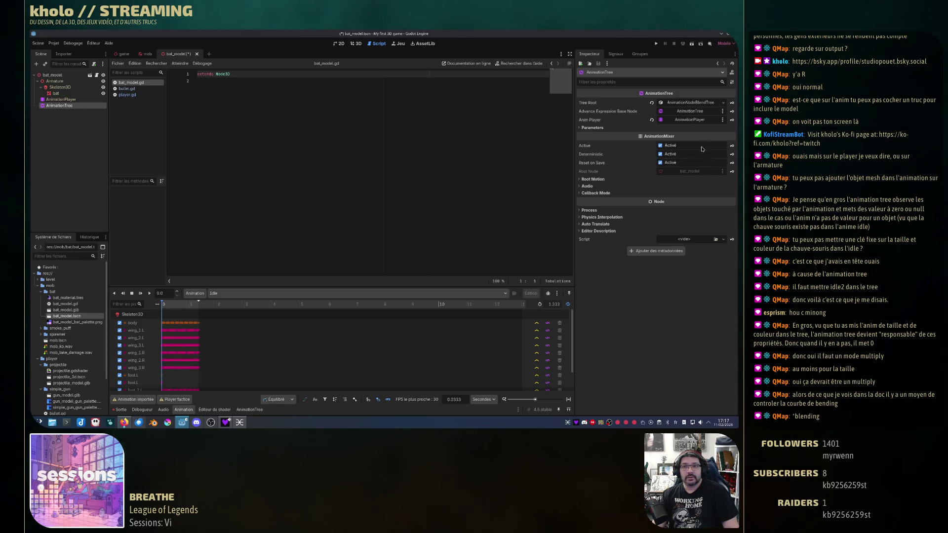
Show the AnimationTree graph, nudge the OneShot node, and add a new Animation node below it.
{"action": "left_click", "coordinate": [249, 409]}
{"action": "left_click", "coordinate": [291, 303]}
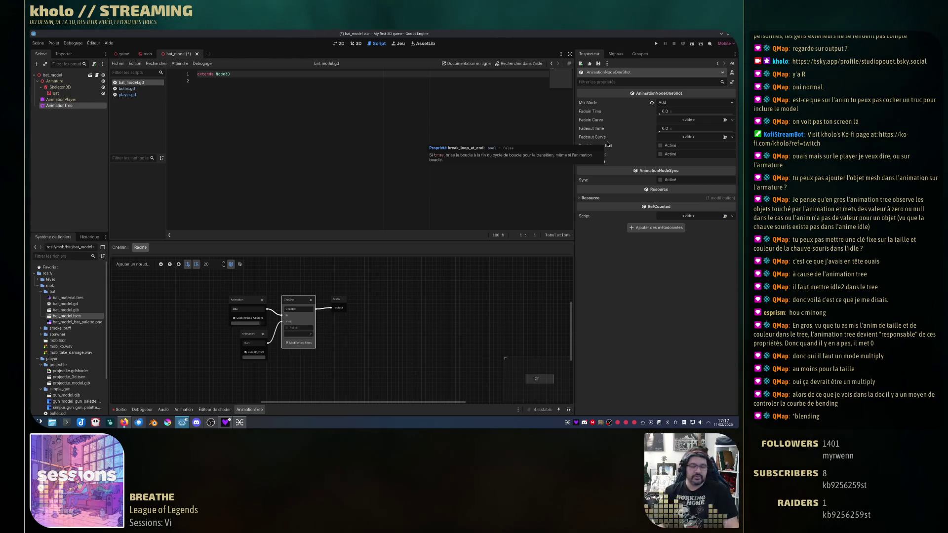
{"action": "mouse_move", "coordinate": [293, 302]}
{"action": "left_mouse_down"}
{"action": "mouse_move", "coordinate": [251, 310]}
{"action": "mouse_move", "coordinate": [288, 348]}
{"action": "mouse_move", "coordinate": [316, 316]}
{"action": "mouse_move", "coordinate": [298, 316]}
{"action": "left_mouse_up"}
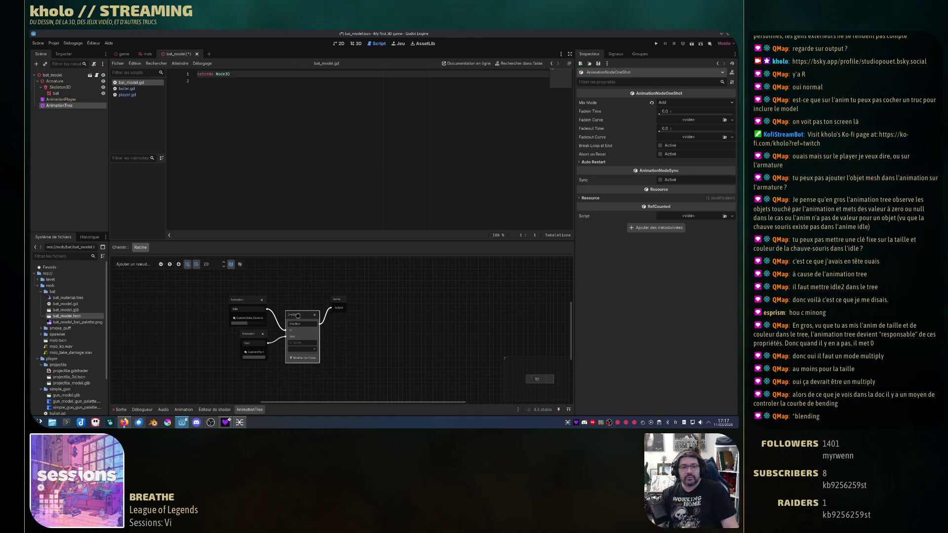
{"action": "right_click", "coordinate": [366, 340]}
{"action": "left_click", "coordinate": [382, 319]}
{"action": "mouse_move", "coordinate": [374, 341]}
{"action": "left_mouse_down"}
{"action": "mouse_move", "coordinate": [291, 371]}
{"action": "mouse_move", "coordinate": [301, 338]}
{"action": "mouse_move", "coordinate": [480, 329]}
{"action": "mouse_move", "coordinate": [561, 356]}
{"action": "mouse_move", "coordinate": [308, 400]}
{"action": "left_mouse_up"}
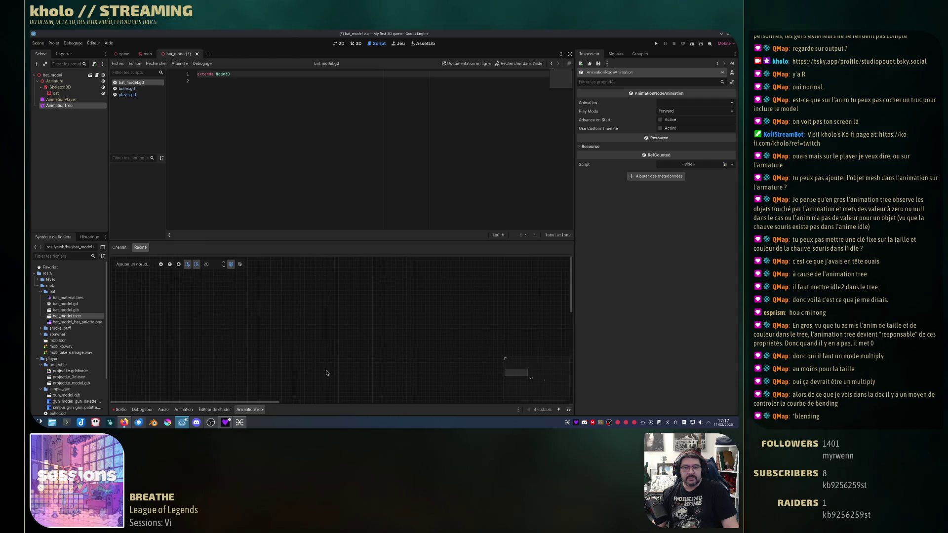
Delete the unassigned Animation node from the blend tree and pan back to the OneShot setup.
{"action": "left_click_drag", "start_coordinate": [516, 373], "coordinate": [543, 382]}
{"action": "mouse_move", "coordinate": [360, 345]}
{"action": "left_mouse_down"}
{"action": "mouse_move", "coordinate": [186, 361]}
{"action": "mouse_move", "coordinate": [172, 379]}
{"action": "mouse_move", "coordinate": [205, 304]}
{"action": "mouse_move", "coordinate": [236, 295]}
{"action": "mouse_move", "coordinate": [257, 325]}
{"action": "mouse_move", "coordinate": [266, 377]}
{"action": "mouse_move", "coordinate": [214, 299]}
{"action": "mouse_move", "coordinate": [276, 384]}
{"action": "mouse_move", "coordinate": [327, 276]}
{"action": "mouse_move", "coordinate": [391, 385]}
{"action": "mouse_move", "coordinate": [445, 282]}
{"action": "mouse_move", "coordinate": [456, 279]}
{"action": "mouse_move", "coordinate": [522, 375]}
{"action": "mouse_move", "coordinate": [467, 292]}
{"action": "mouse_move", "coordinate": [445, 282]}
{"action": "mouse_move", "coordinate": [344, 362]}
{"action": "mouse_move", "coordinate": [296, 289]}
{"action": "mouse_move", "coordinate": [189, 380]}
{"action": "mouse_move", "coordinate": [206, 381]}
{"action": "mouse_move", "coordinate": [321, 277]}
{"action": "mouse_move", "coordinate": [358, 273]}
{"action": "mouse_move", "coordinate": [403, 303]}
{"action": "mouse_move", "coordinate": [363, 317]}
{"action": "left_mouse_up"}
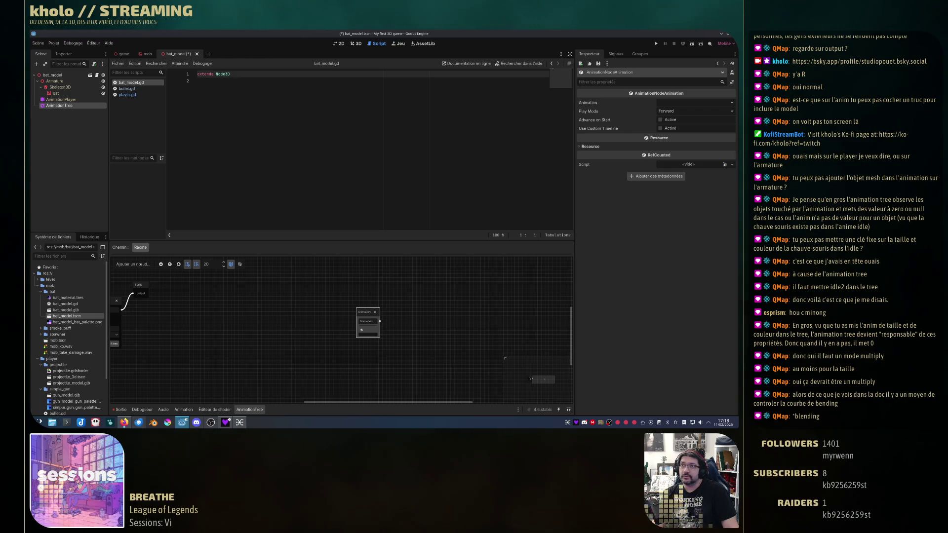
{"action": "left_click", "coordinate": [375, 312]}
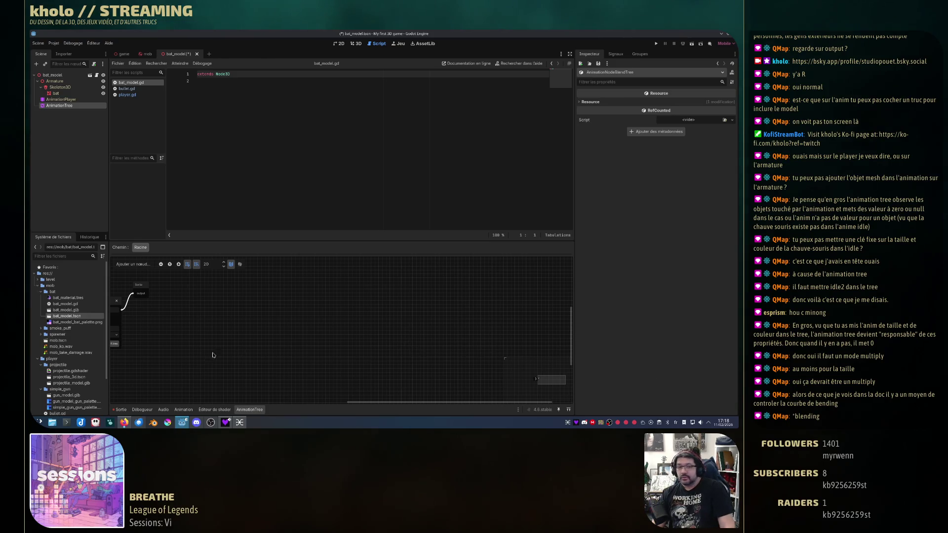
{"action": "mouse_move", "coordinate": [239, 350]}
{"action": "left_mouse_down"}
{"action": "mouse_move", "coordinate": [539, 378]}
{"action": "mouse_move", "coordinate": [534, 397]}
{"action": "left_mouse_up"}
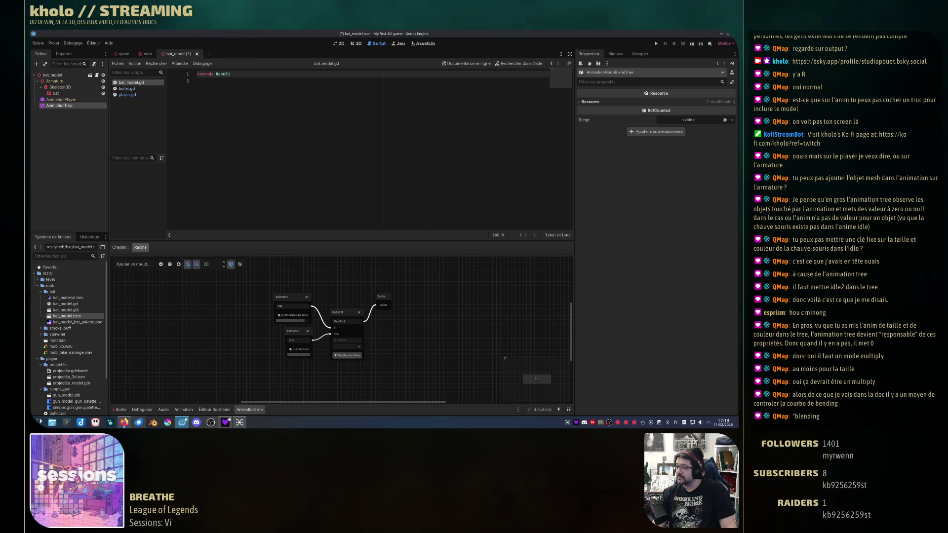
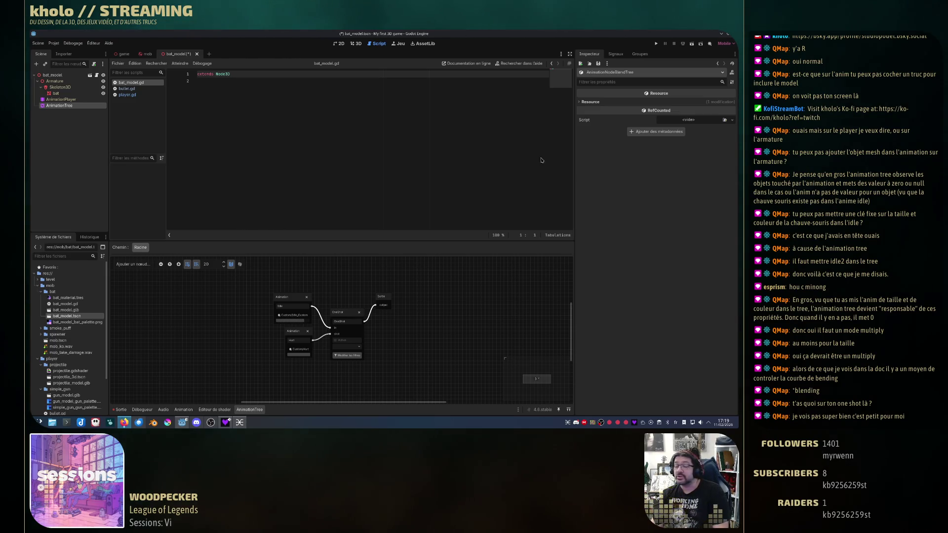
Select and nudge the OneShot node, flip its mix mode to Blend and back to Add, then focus bat_model.gd.
{"action": "left_click", "coordinate": [347, 323]}
{"action": "left_click_drag", "start_coordinate": [346, 314], "coordinate": [346, 307]}
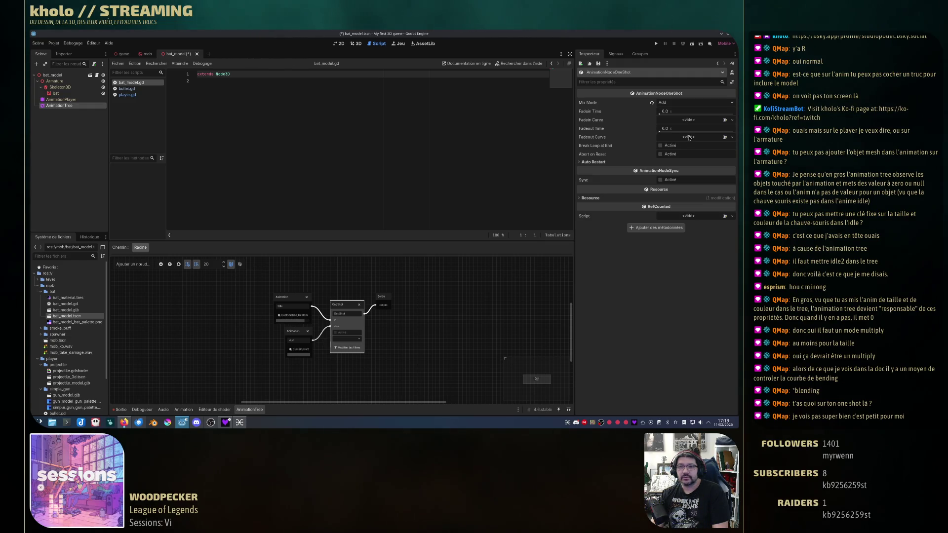
{"action": "left_click", "coordinate": [694, 102]}
{"action": "left_click", "coordinate": [672, 113]}
{"action": "left_click", "coordinate": [694, 103]}
{"action": "left_click", "coordinate": [686, 119]}
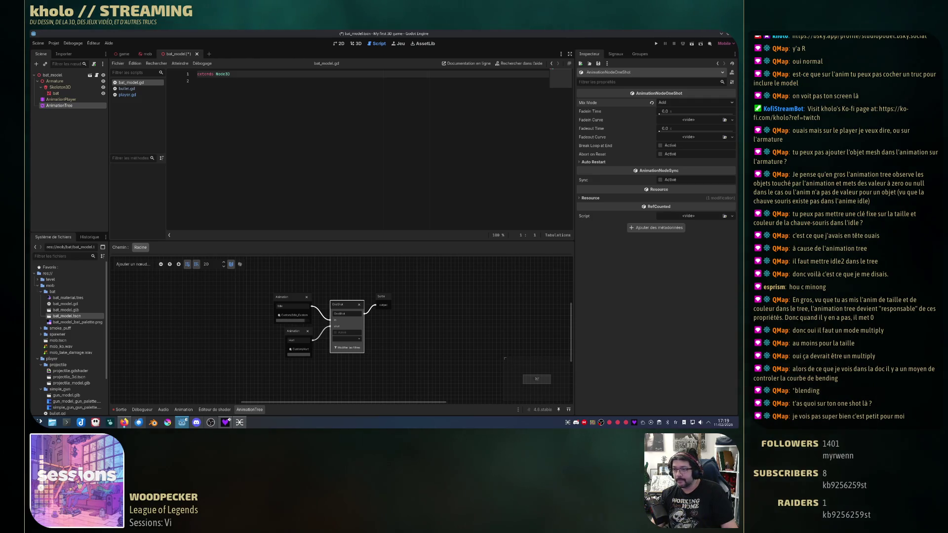
{"action": "left_click", "coordinate": [201, 142]}
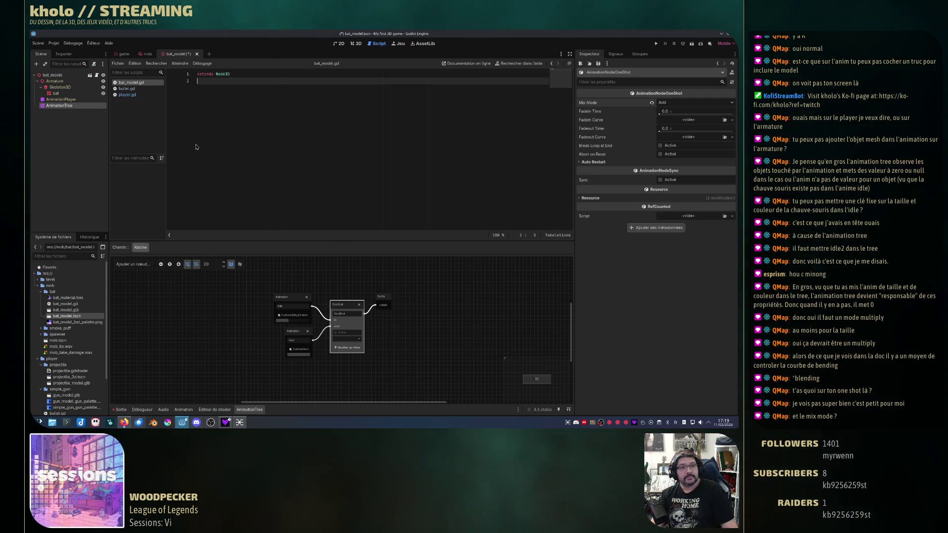
{"action": "left_click", "coordinate": [679, 102]}
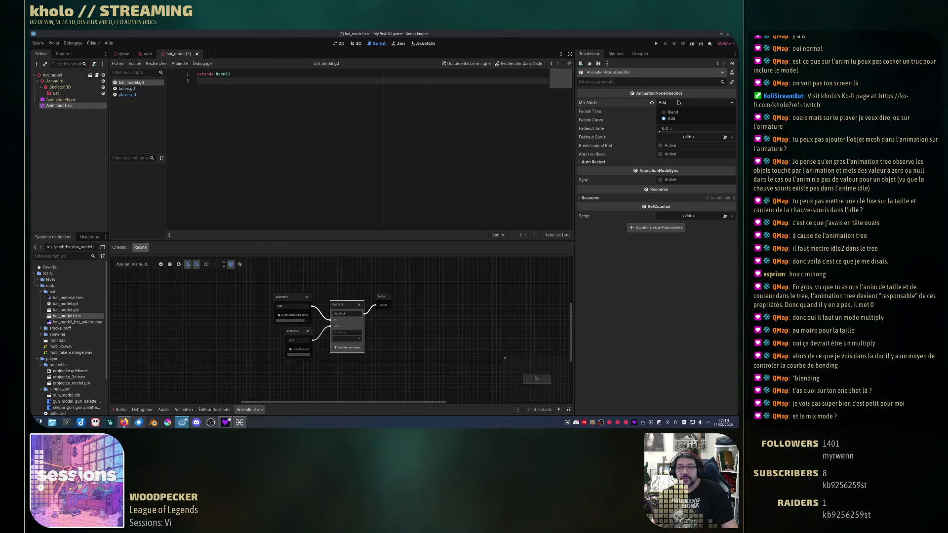
{"action": "left_click", "coordinate": [700, 112]}
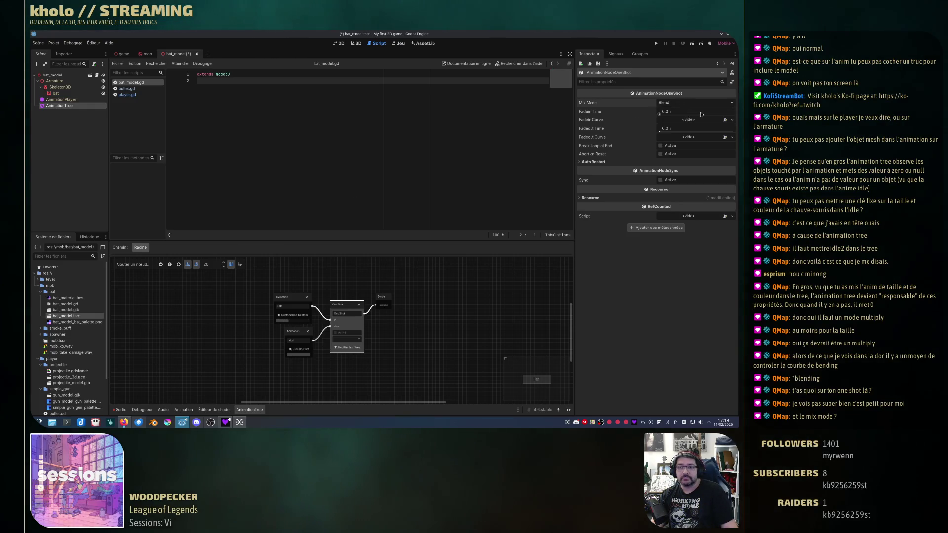
{"action": "left_click", "coordinate": [684, 103]}
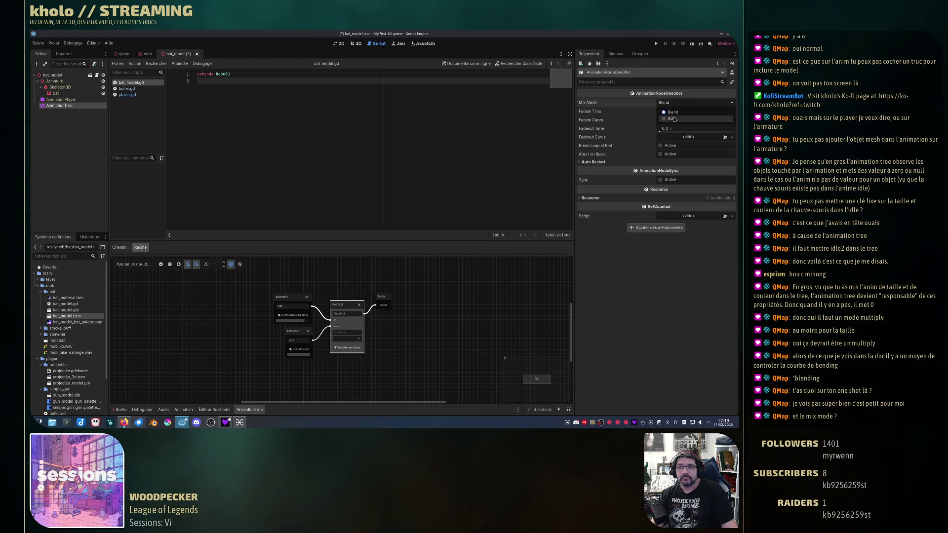
{"action": "left_click", "coordinate": [673, 118]}
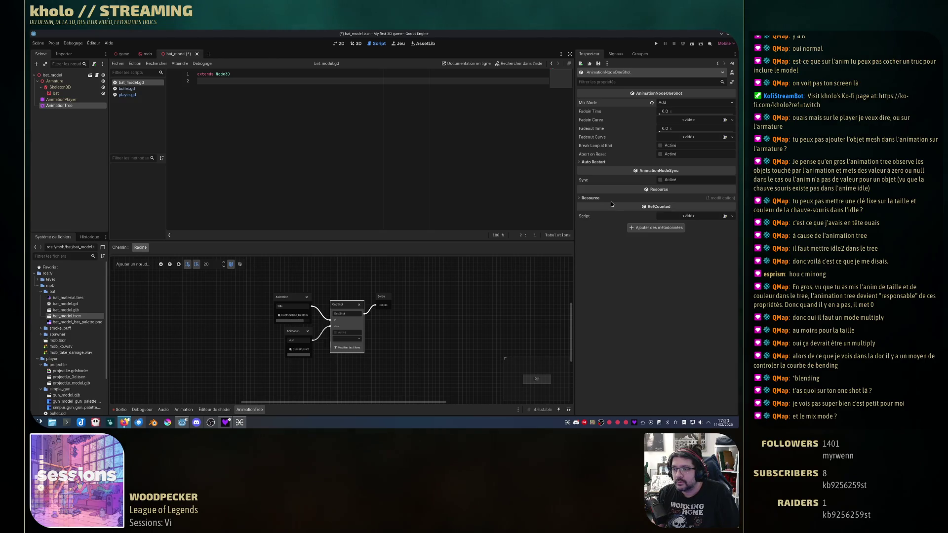
Make AnimationTree a %unique-name node, switch the OneShot mix mode to Blend, and view the bat in 3D.
{"action": "right_click", "coordinate": [93, 106]}
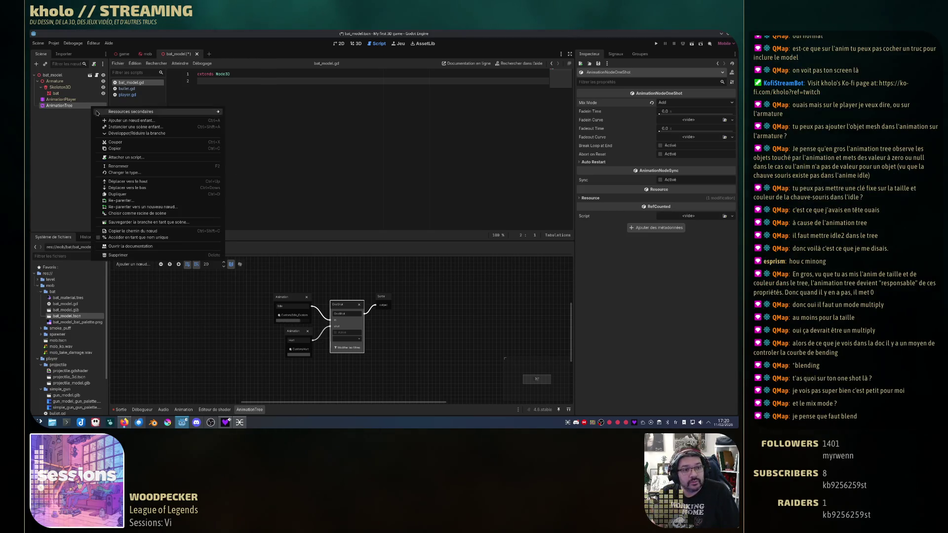
{"action": "left_click", "coordinate": [160, 238]}
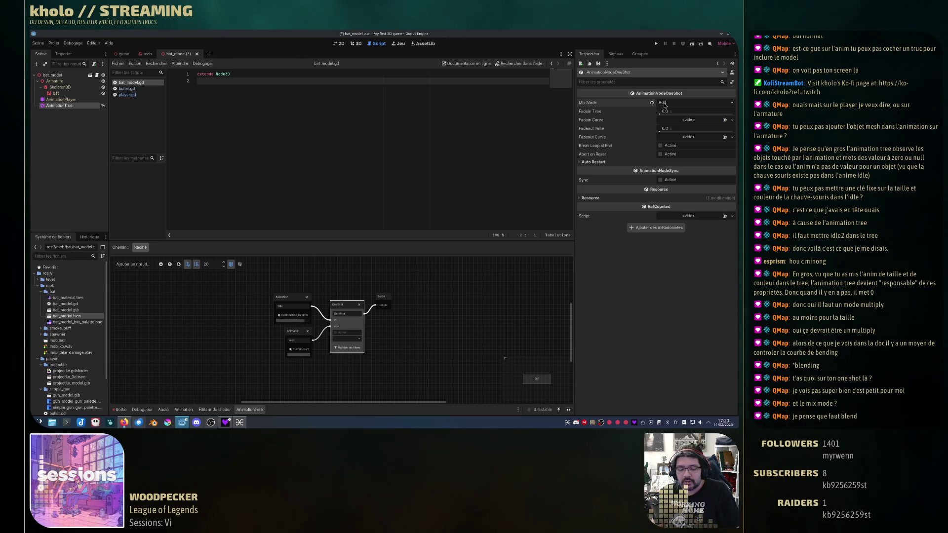
{"action": "left_click", "coordinate": [677, 102]}
{"action": "left_click", "coordinate": [677, 112]}
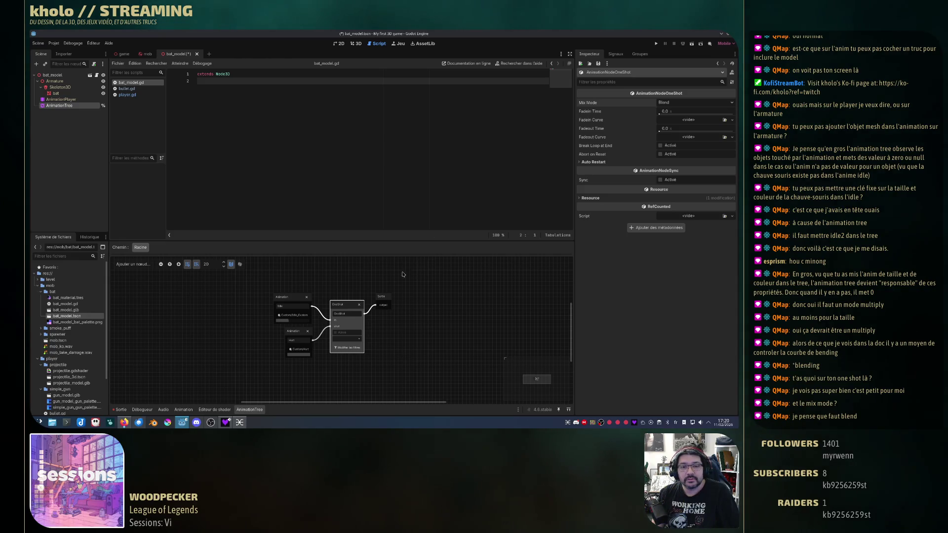
{"action": "left_click", "coordinate": [355, 43]}
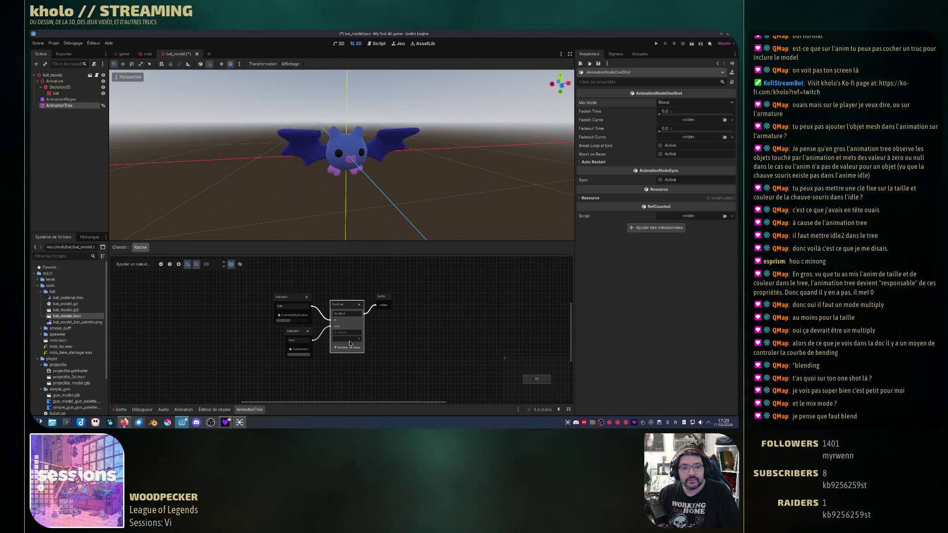
Fire the OneShot request to preview the one-shot animation on the bat.
{"action": "left_click", "coordinate": [347, 339]}
{"action": "left_click", "coordinate": [353, 355]}
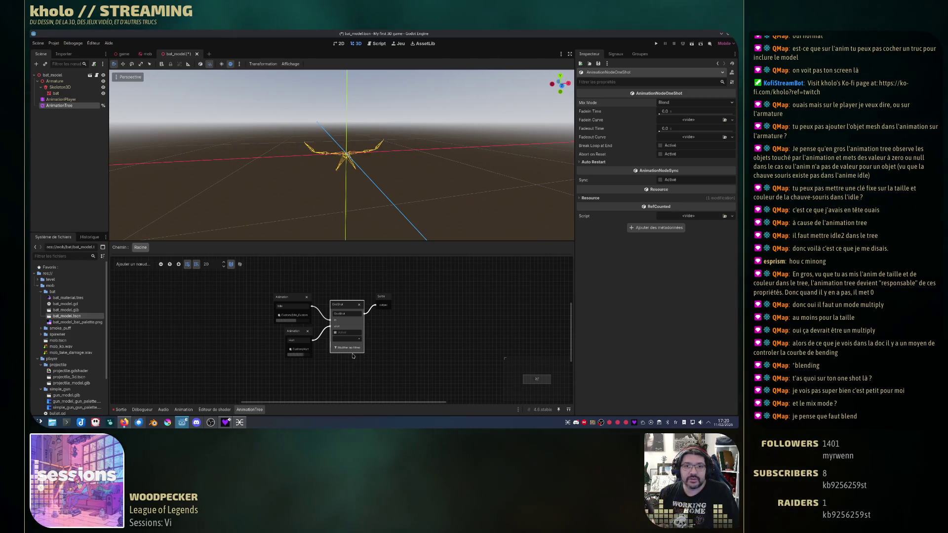
{"action": "scroll", "coordinate": [344, 159], "scroll_direction": "up", "scroll_amount": 8}
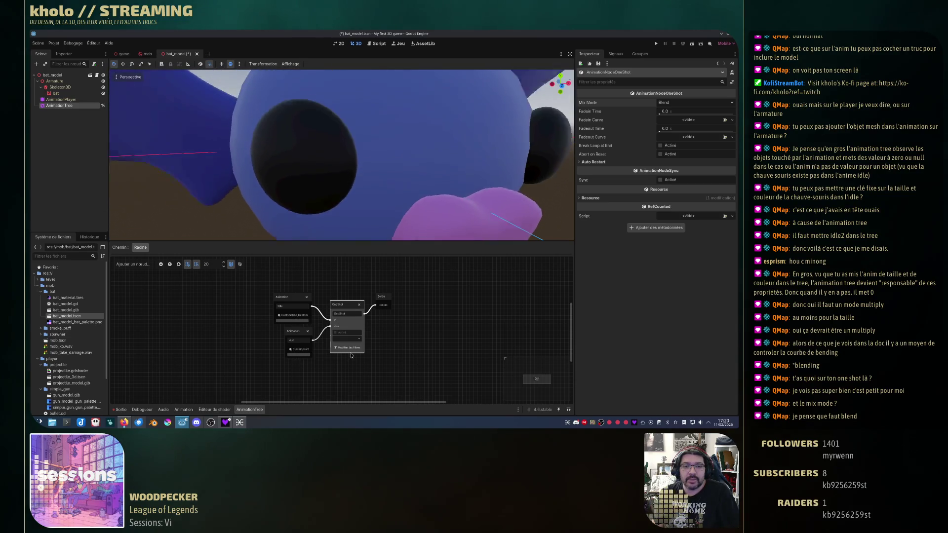
{"action": "left_click", "coordinate": [347, 339]}
{"action": "left_click", "coordinate": [347, 355]}
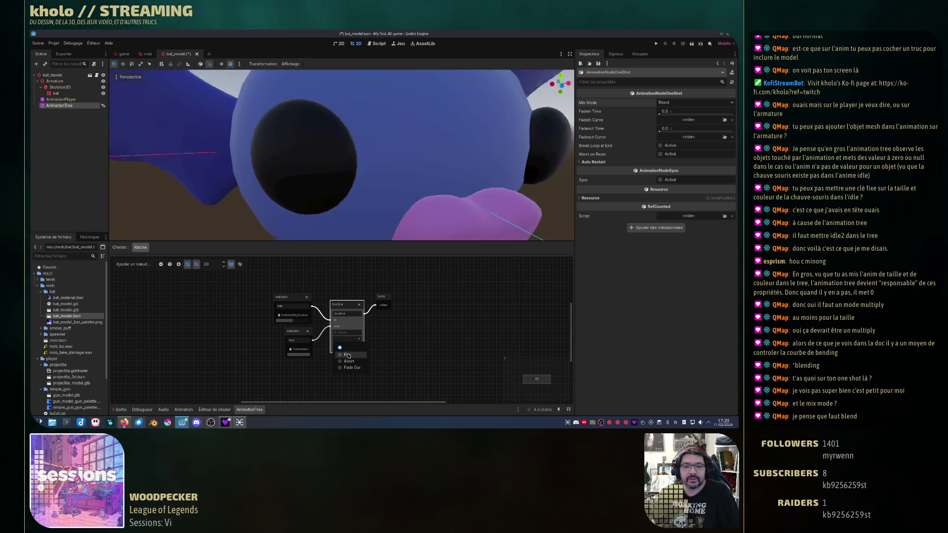
{"action": "left_click", "coordinate": [405, 320]}
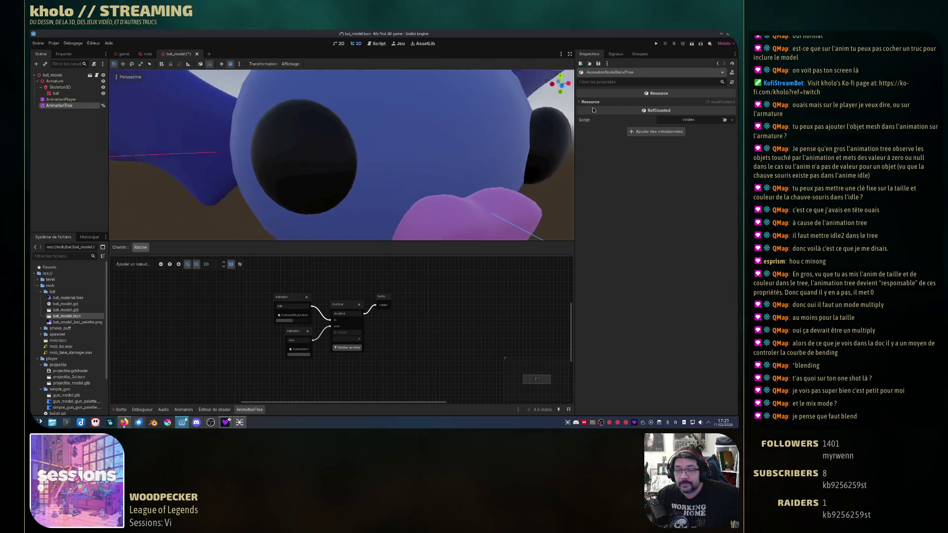
Set the OneShot mix mode back to Add and save the bat_model scene.
{"action": "left_click", "coordinate": [351, 307]}
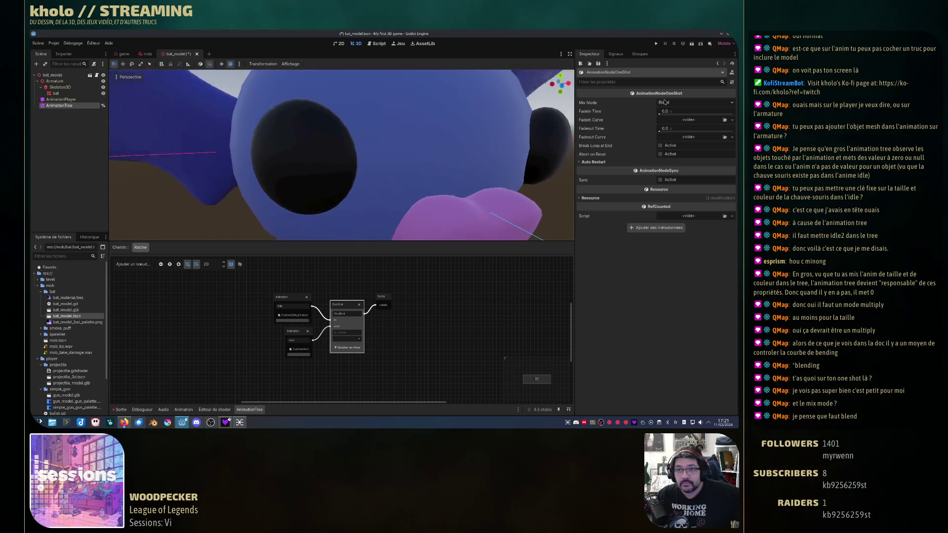
{"action": "left_click", "coordinate": [696, 103]}
{"action": "left_click", "coordinate": [672, 120]}
{"action": "scroll", "coordinate": [356, 195], "scroll_direction": "down", "scroll_amount": 8}
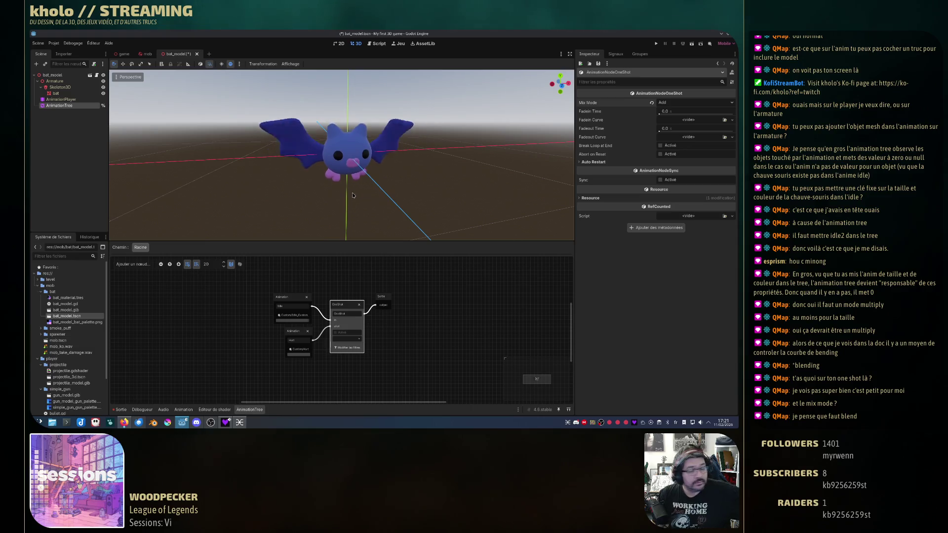
{"action": "key", "text": "ctrl+s"}
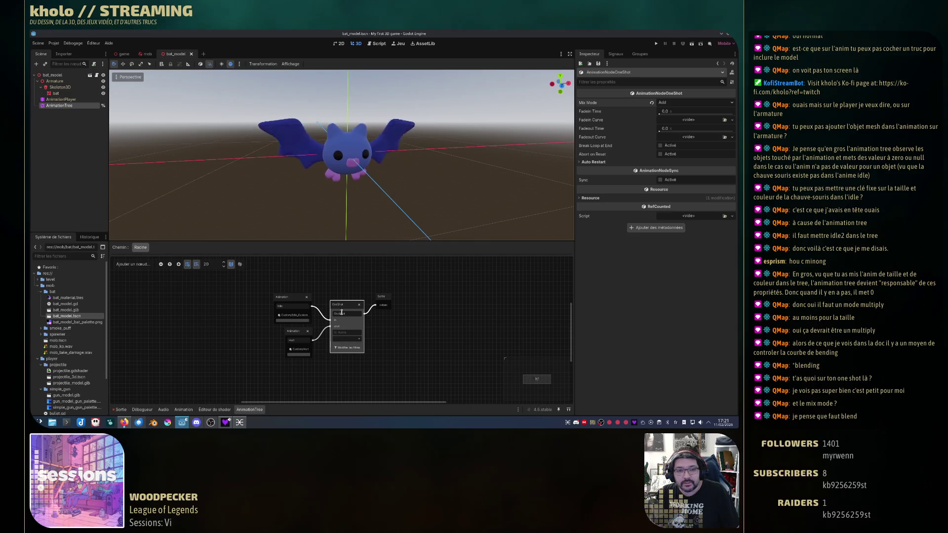
Fire the OneShot again to test Add mode, then select the Animation node.
{"action": "left_click", "coordinate": [347, 339]}
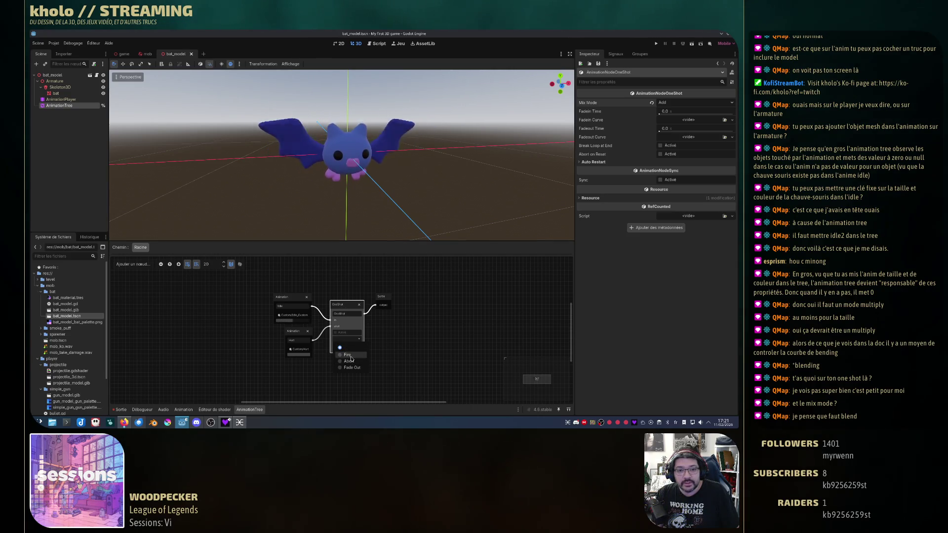
{"action": "left_click", "coordinate": [351, 355]}
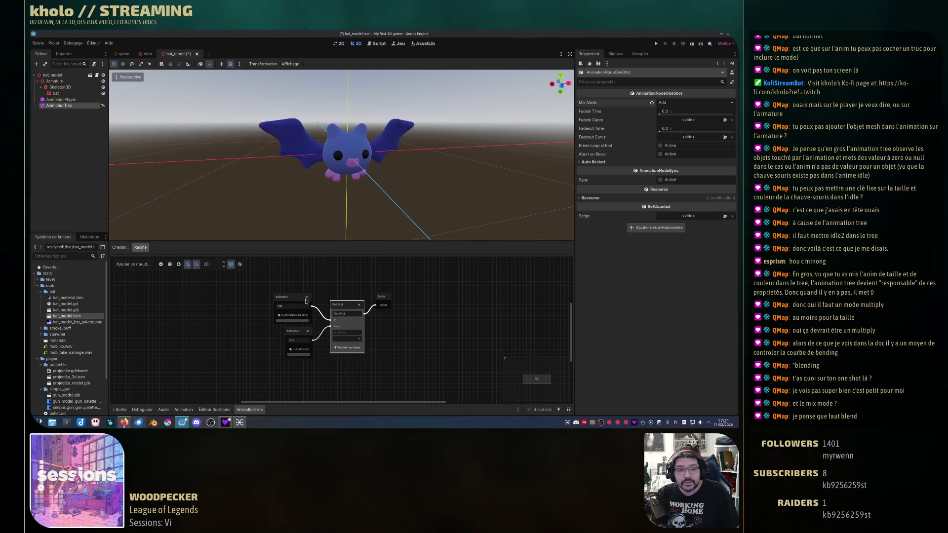
{"action": "left_click", "coordinate": [291, 301]}
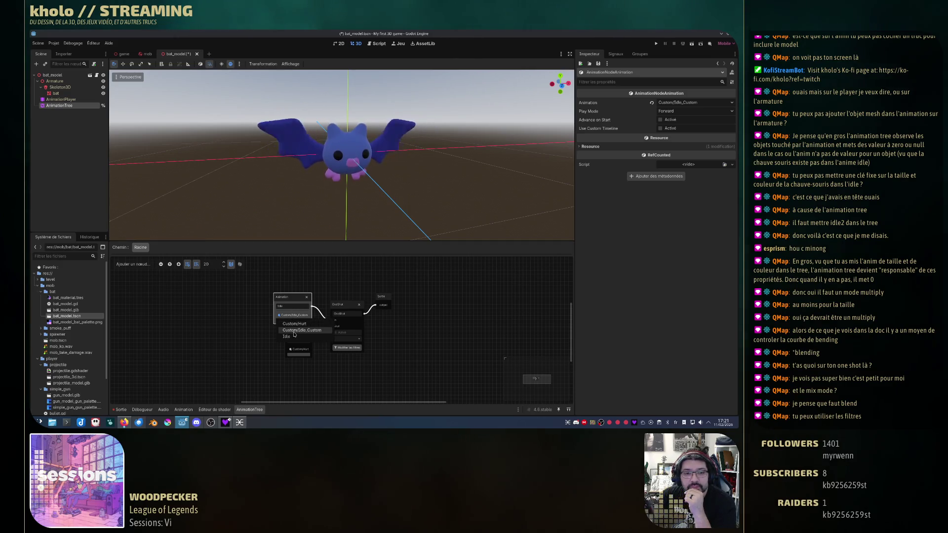
In the AnimationPlayer, browse the bat's animations and load Custom/Idle_Custom.
{"action": "left_click", "coordinate": [60, 99]}
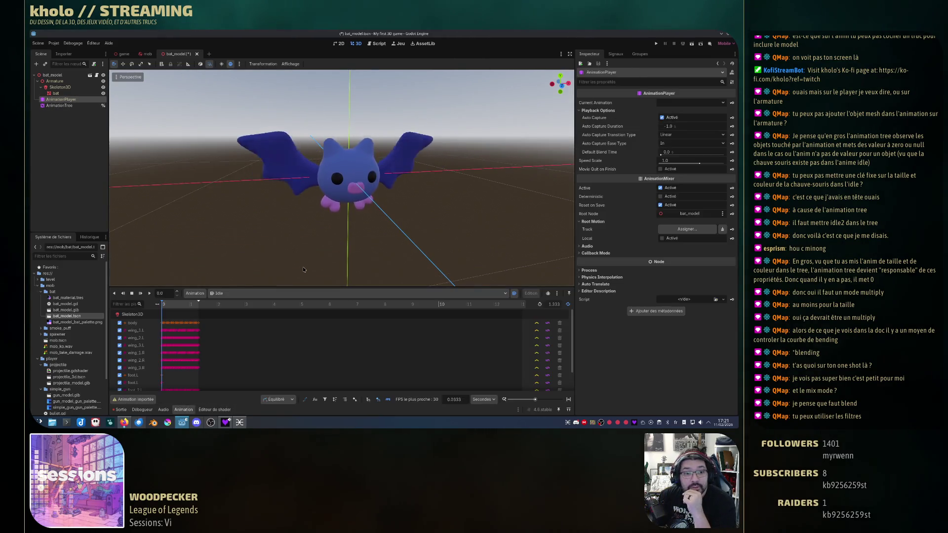
{"action": "scroll", "coordinate": [320, 377], "scroll_direction": "down", "scroll_amount": 2}
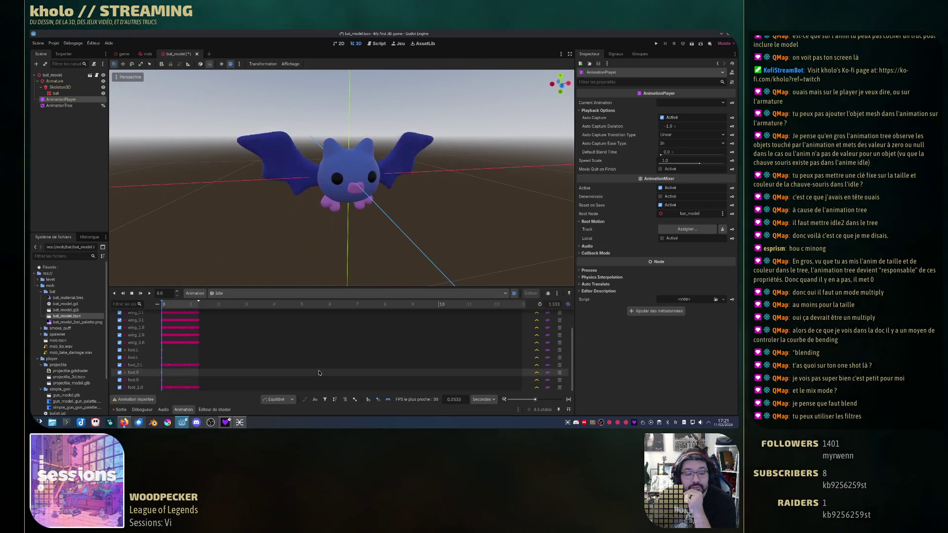
{"action": "scroll", "coordinate": [277, 377], "scroll_direction": "up", "scroll_amount": 2}
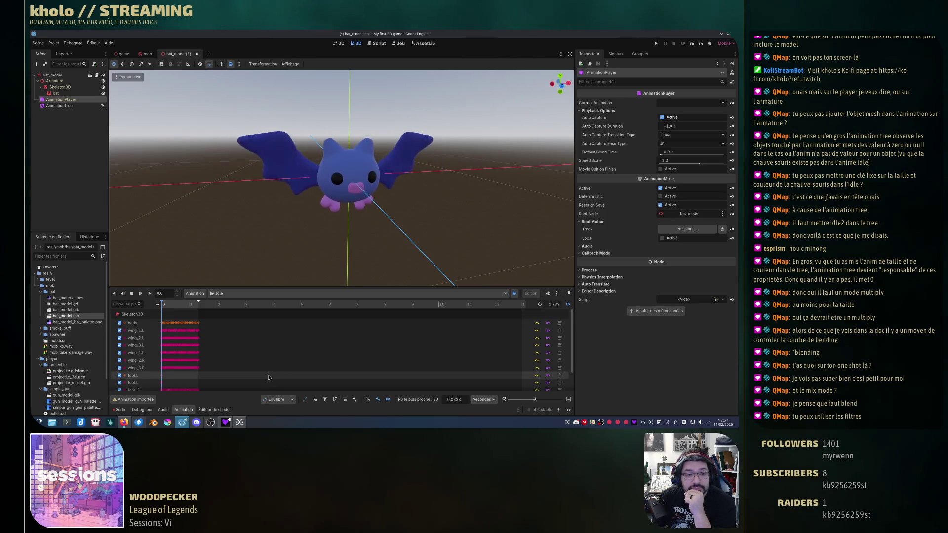
{"action": "scroll", "coordinate": [269, 377], "scroll_direction": "down", "scroll_amount": 2}
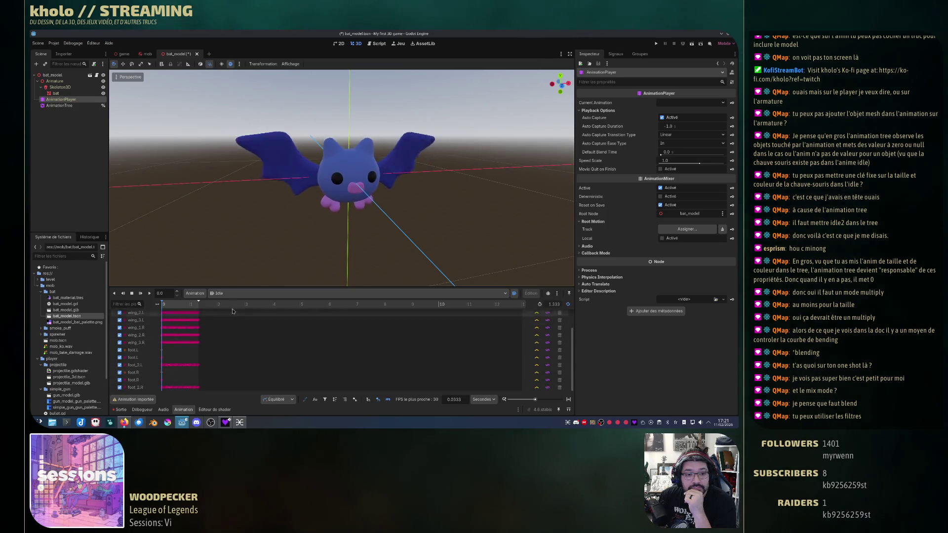
{"action": "left_click", "coordinate": [229, 293]}
{"action": "left_click", "coordinate": [234, 304]}
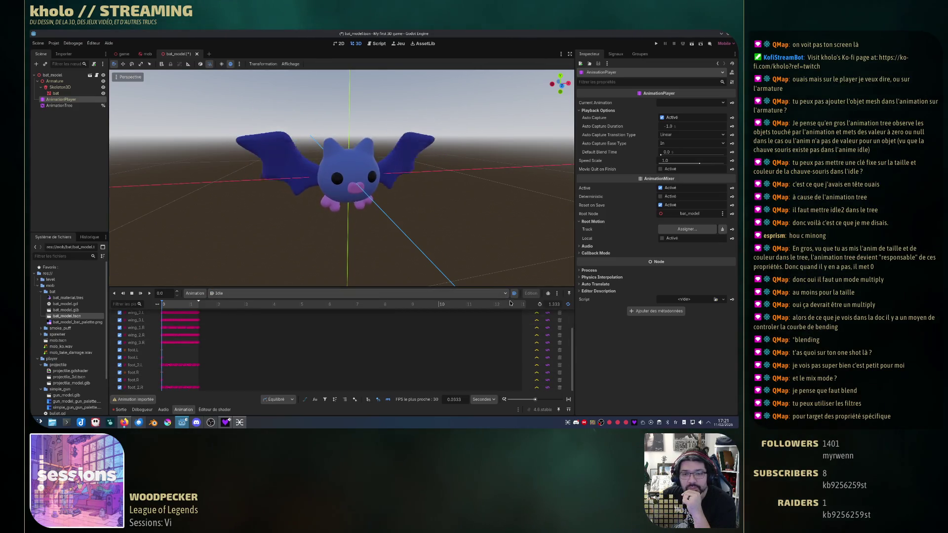
{"action": "left_click", "coordinate": [244, 296]}
{"action": "left_click", "coordinate": [237, 324]}
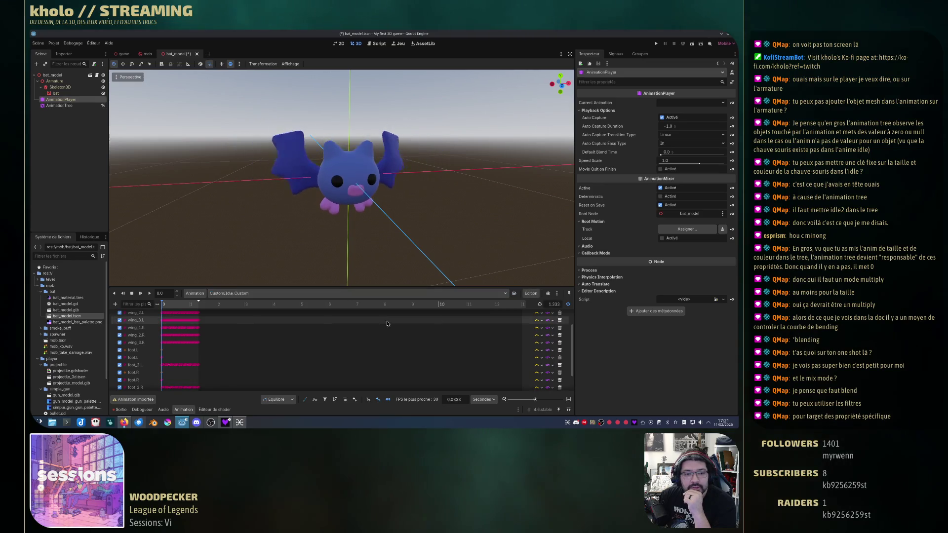
Inspect the scale track's node path, then return to the AnimationTree blend graph.
{"action": "left_click", "coordinate": [514, 294]}
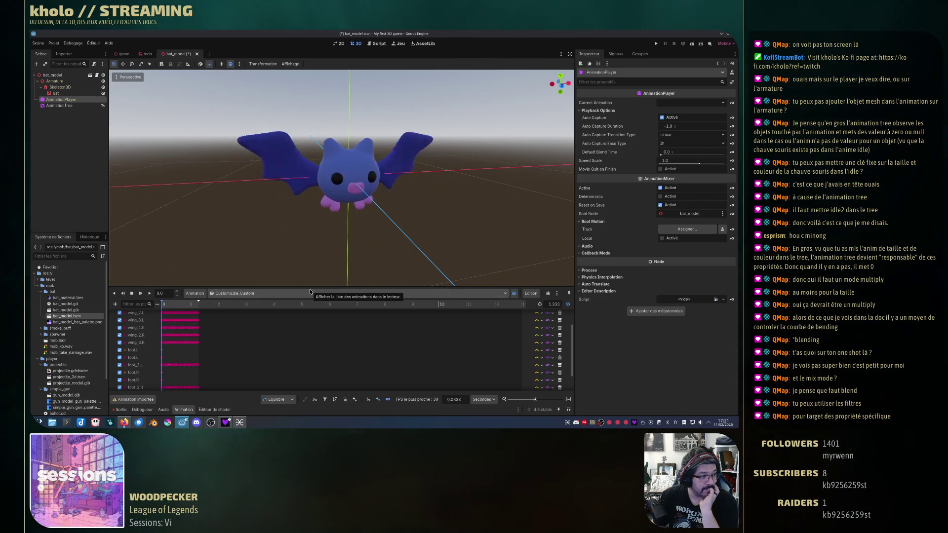
{"action": "scroll", "coordinate": [197, 361], "scroll_direction": "down", "scroll_amount": 2}
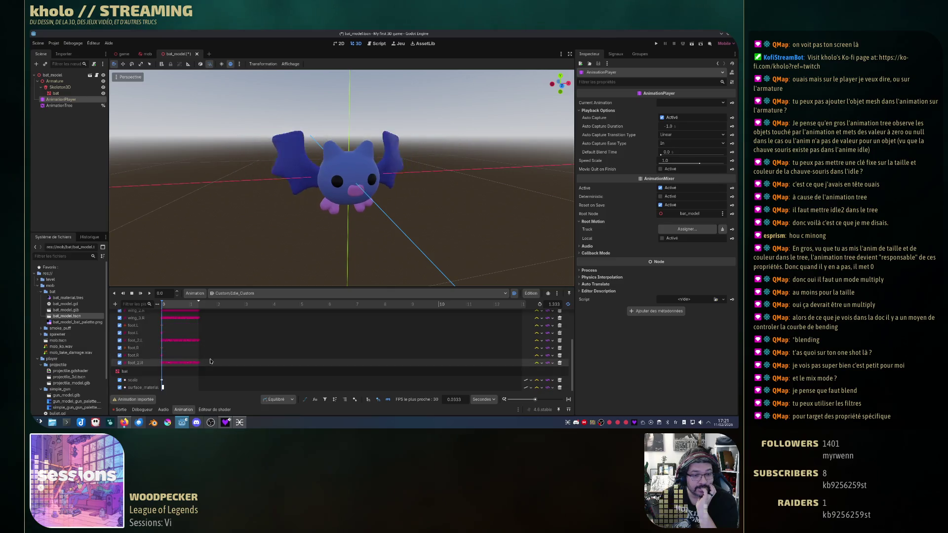
{"action": "double_click", "coordinate": [140, 381]}
{"action": "left_click", "coordinate": [143, 387]}
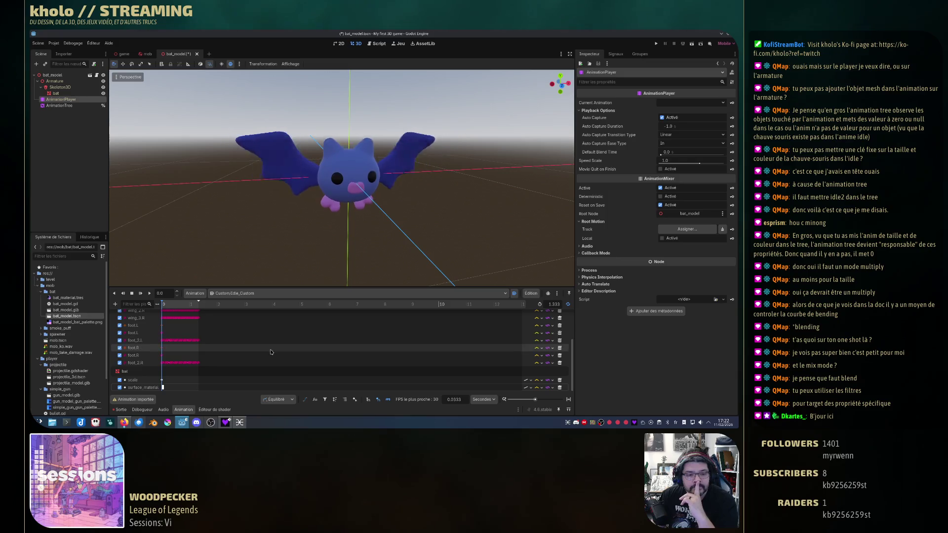
{"action": "scroll", "coordinate": [270, 352], "scroll_direction": "up", "scroll_amount": 5}
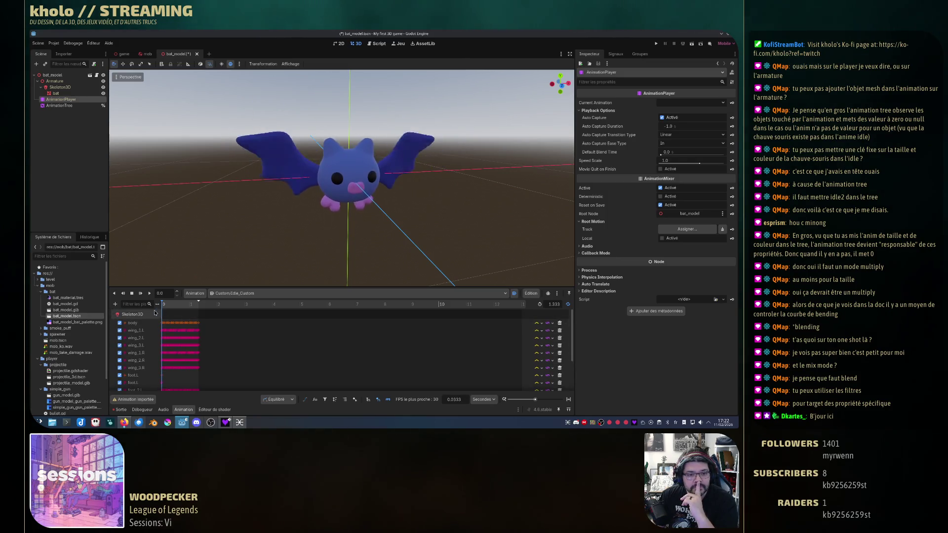
{"action": "left_click", "coordinate": [97, 106]}
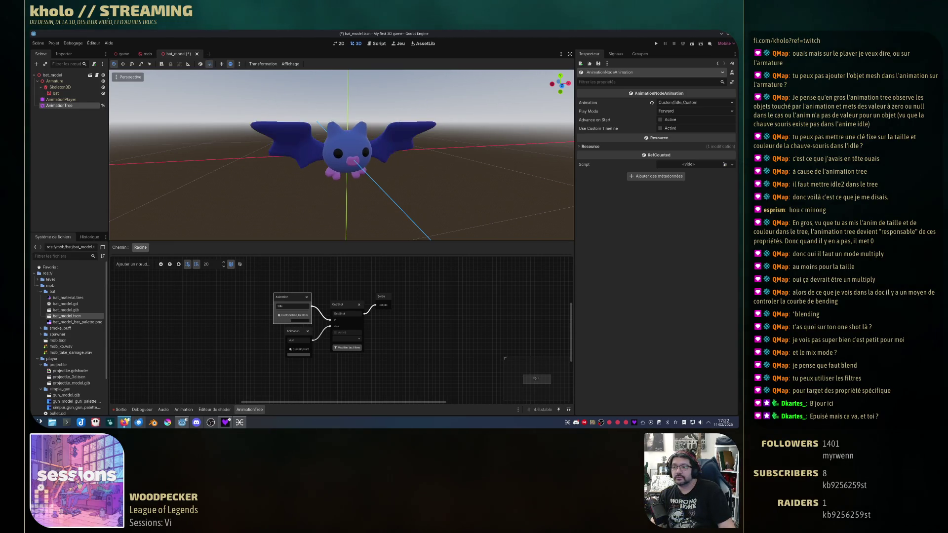
{"action": "left_click", "coordinate": [379, 44]}
{"action": "left_click_drag", "start_coordinate": [59, 105], "coordinate": [255, 132]}
{"action": "left_click", "coordinate": [239, 73]}
{"action": "key", "text": "Return"}
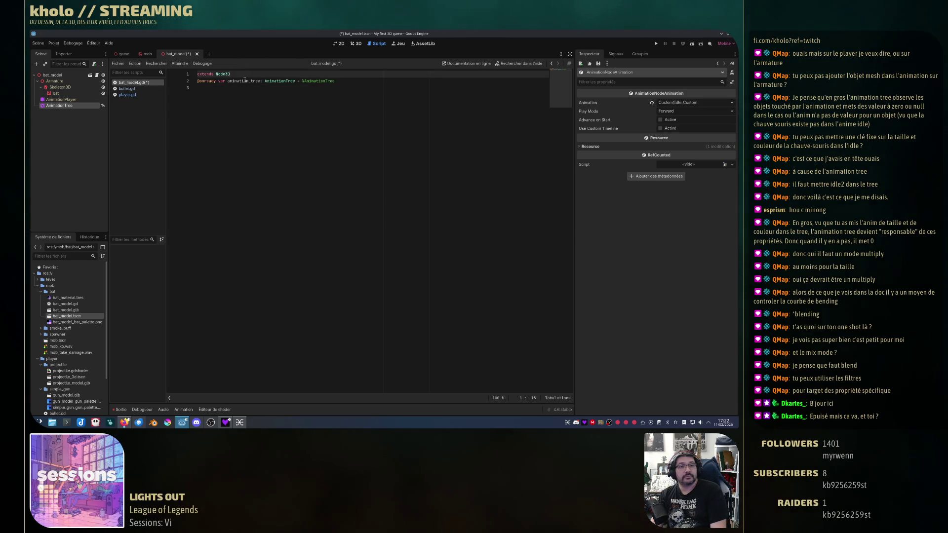
Review the animation_tree variable name and add blank lines for a new function.
{"action": "left_click", "coordinate": [263, 153]}
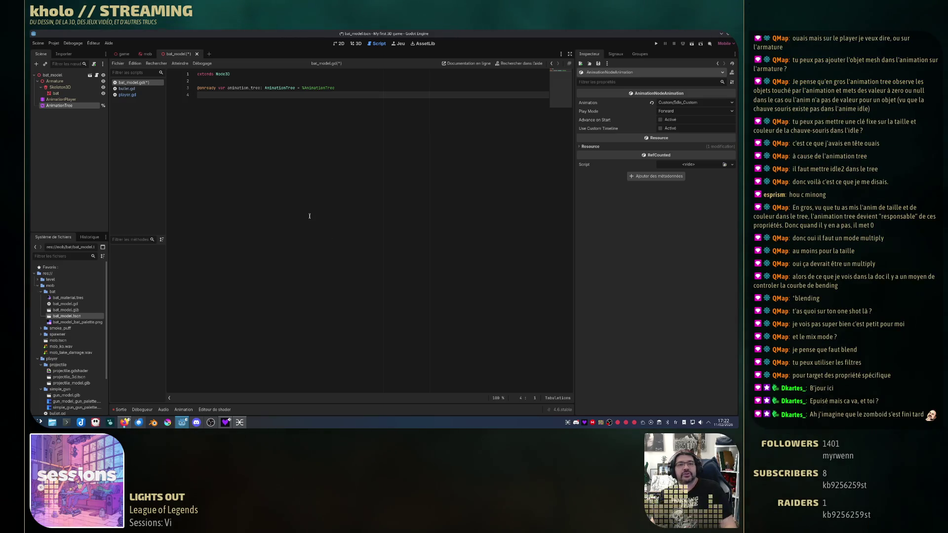
{"action": "double_click", "coordinate": [247, 88]}
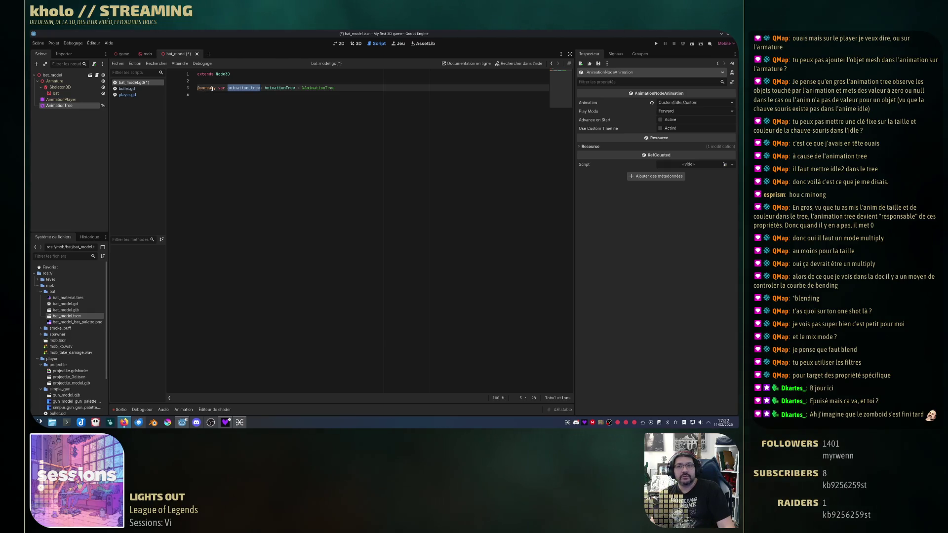
{"action": "mouse_move", "coordinate": [213, 89]}
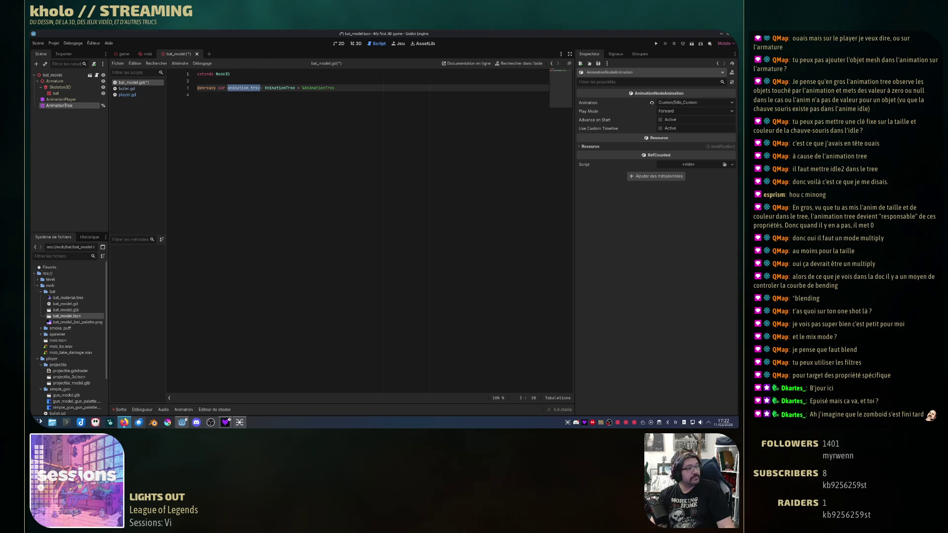
{"action": "left_click", "coordinate": [327, 125]}
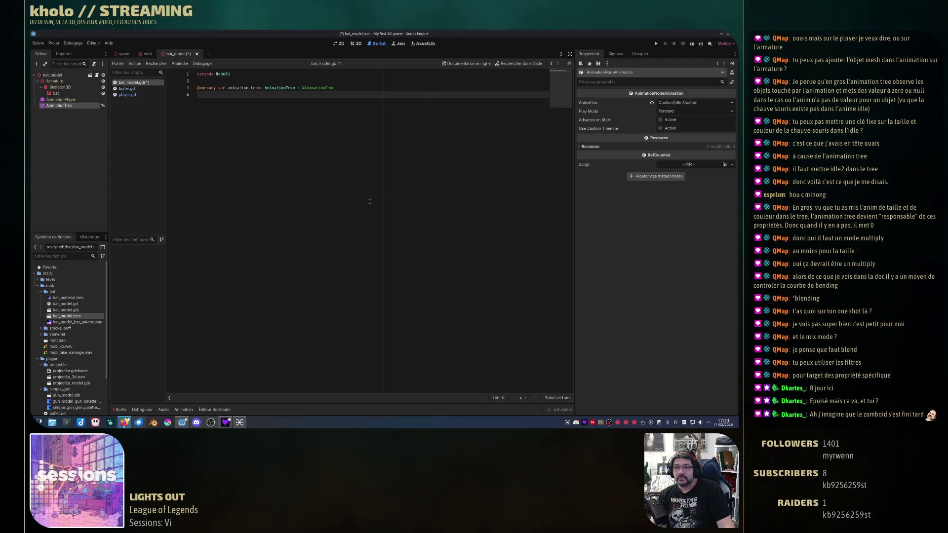
{"action": "key", "text": "Return"}
{"action": "key", "text": "Return"}
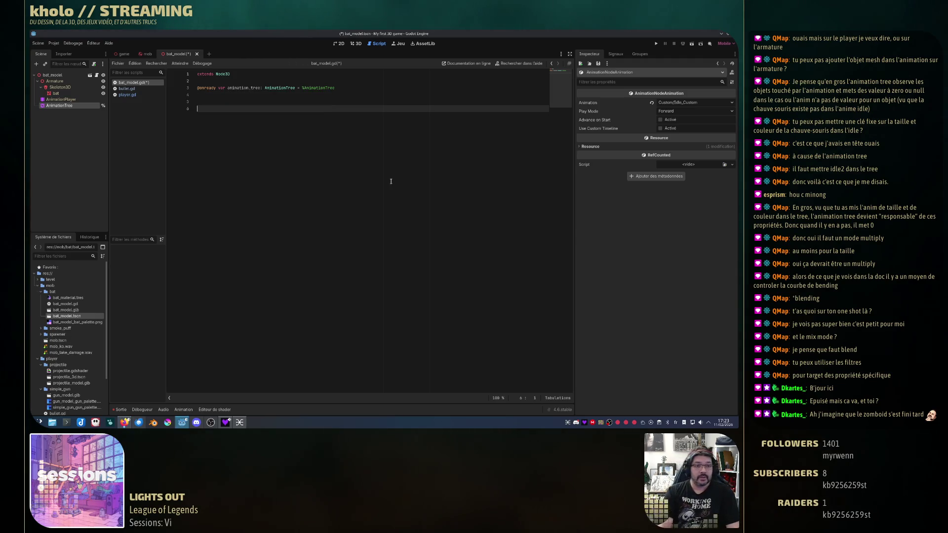
Write the 'func hurt():' declaration on line 5 with a placeholder pass body.
{"action": "left_click", "coordinate": [207, 102]}
{"action": "type", "text": "function"}
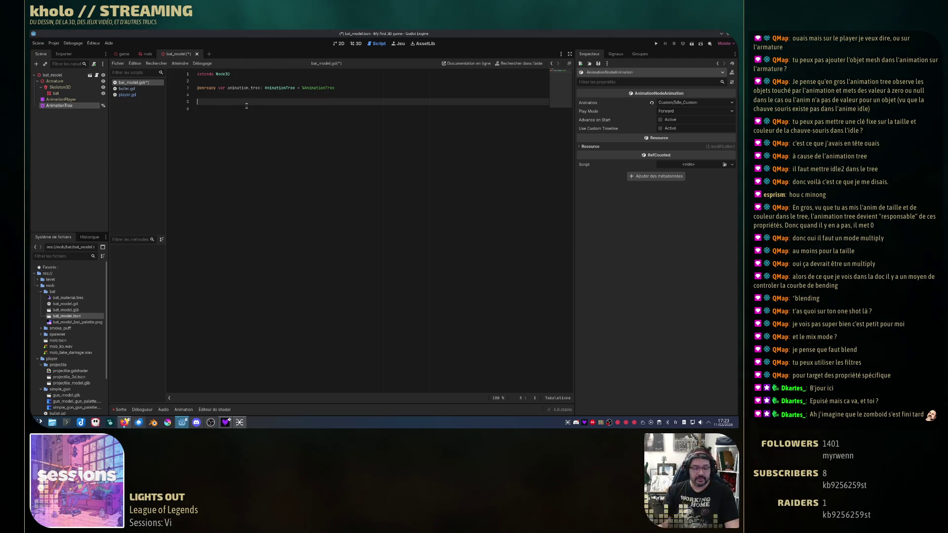
{"action": "key", "text": "BackSpace"}
{"action": "key", "text": "BackSpace"}
{"action": "key", "text": "BackSpace"}
{"action": "type", "text": "unc hurt():"}
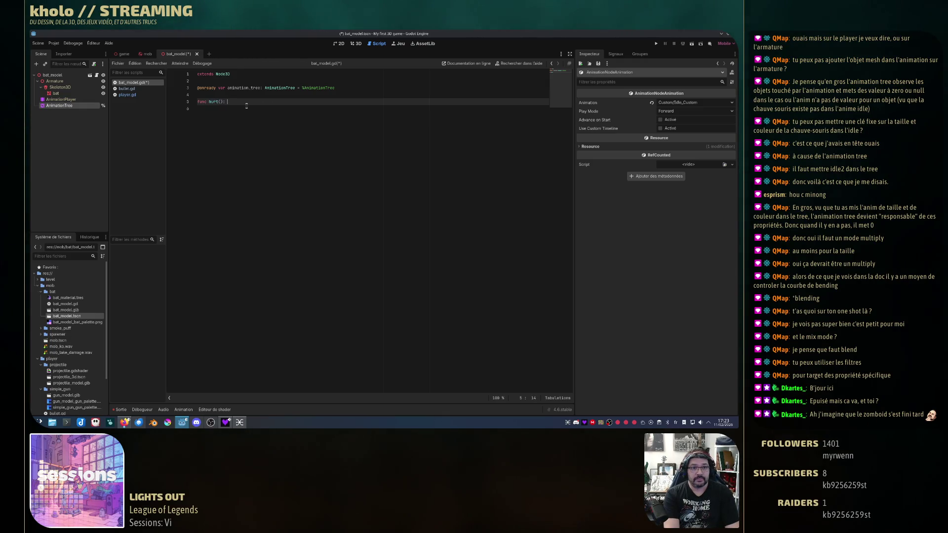
{"action": "key", "text": "Return"}
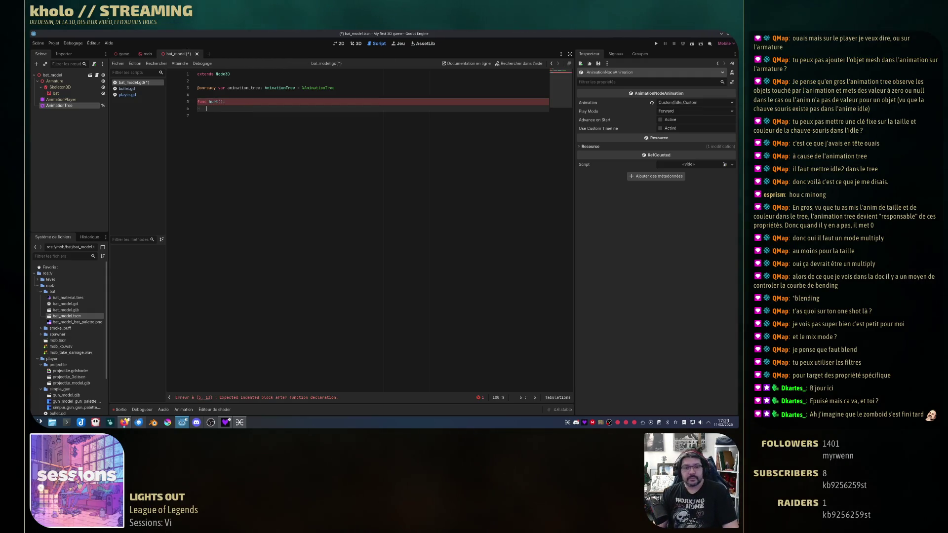
{"action": "type", "text": "pass"}
{"action": "key", "text": "Return"}
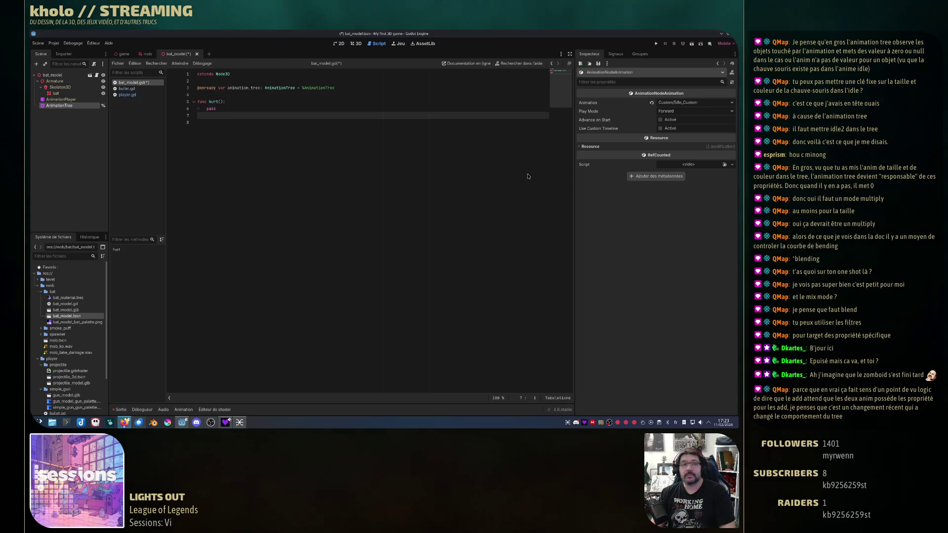
Add the '-> void' return type to hurt(), checking bullet.gd and player.gd for reference.
{"action": "left_click", "coordinate": [131, 89]}
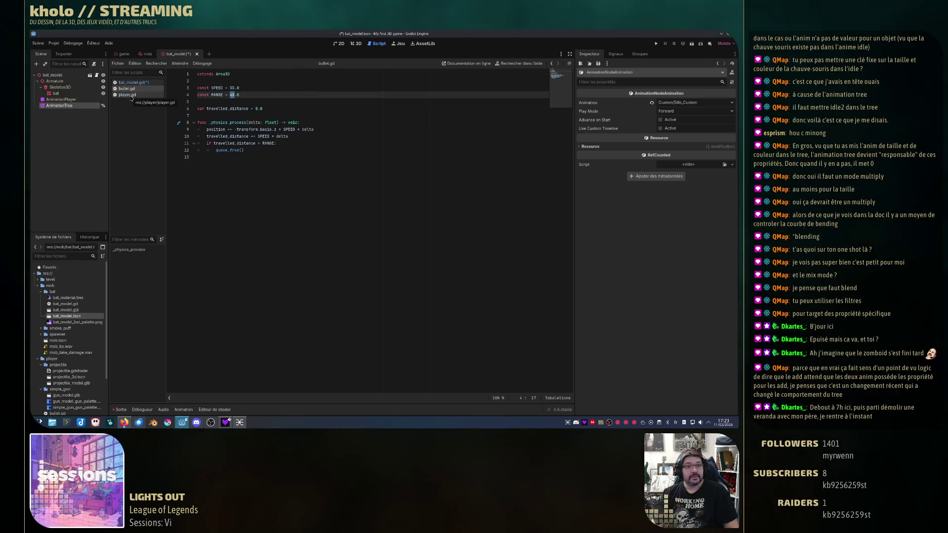
{"action": "left_click", "coordinate": [130, 95]}
{"action": "left_click", "coordinate": [131, 82]}
{"action": "left_click", "coordinate": [223, 102]}
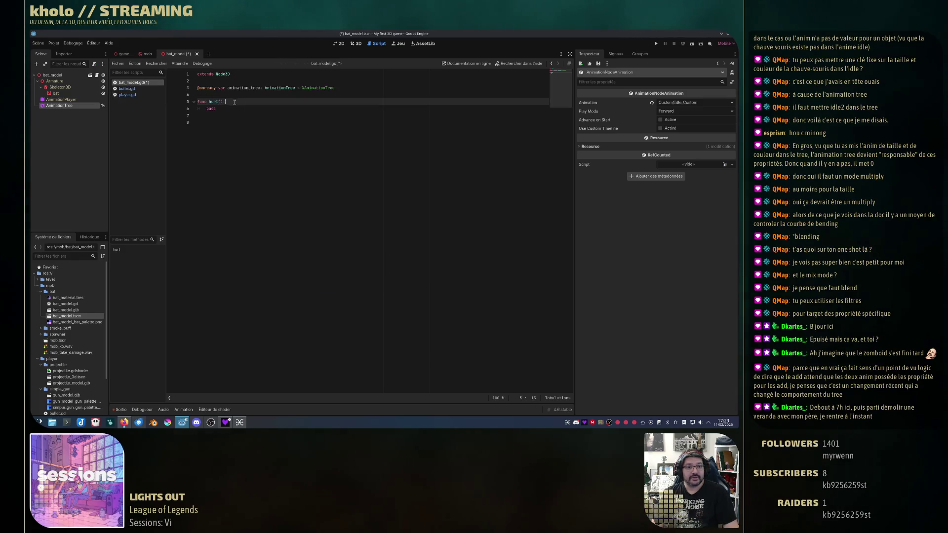
{"action": "type", "text": "->"}
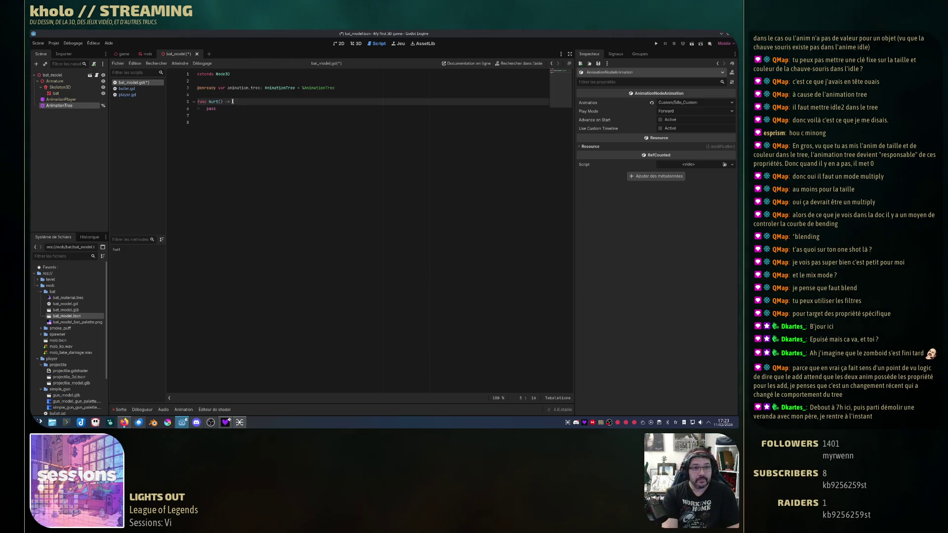
{"action": "type", "text": " void:"}
{"action": "key", "text": "Escape"}
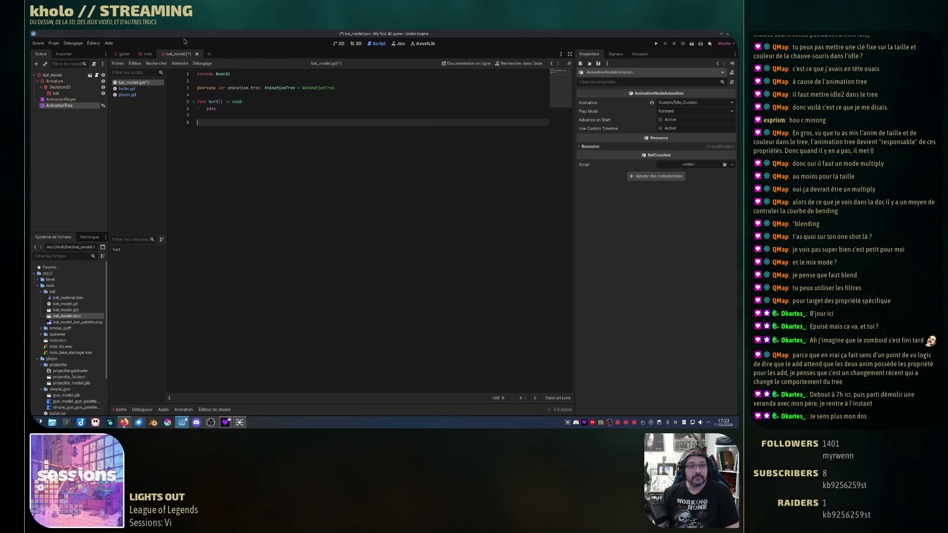
{"action": "left_click", "coordinate": [129, 94]}
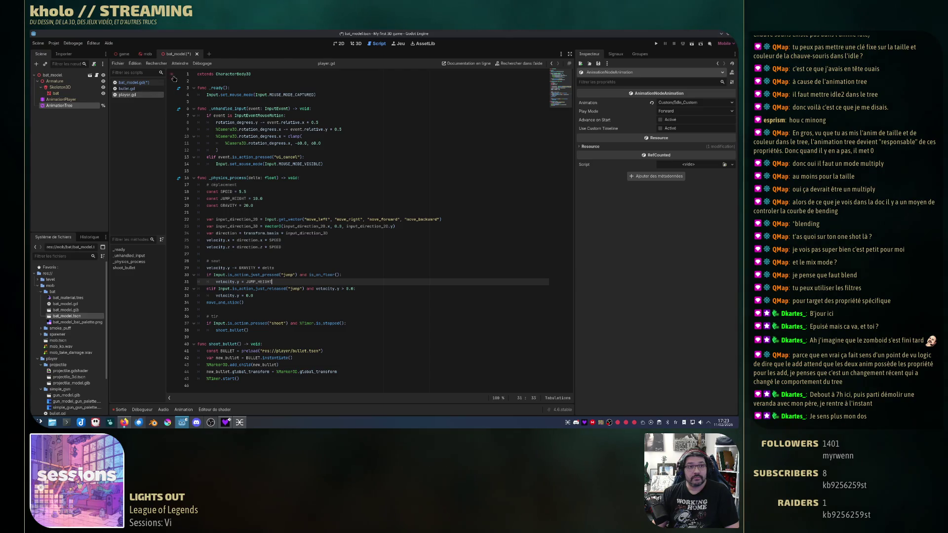
Back in bat_model.gd, delete the empty trailing line below hurt().
{"action": "left_click", "coordinate": [130, 83]}
{"action": "key", "text": "BackSpace"}
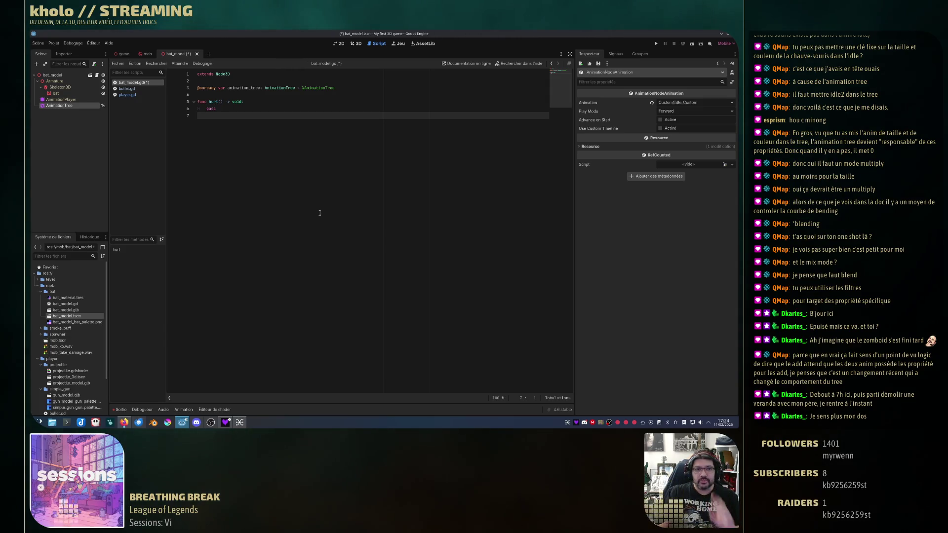
Replace pass in hurt() with an animation_tree.set( call.
{"action": "left_click", "coordinate": [261, 109]}
{"action": "key", "text": "BackSpace"}
{"action": "key", "text": "BackSpace"}
{"action": "key", "text": "BackSpace"}
{"action": "type", "text": "anima"}
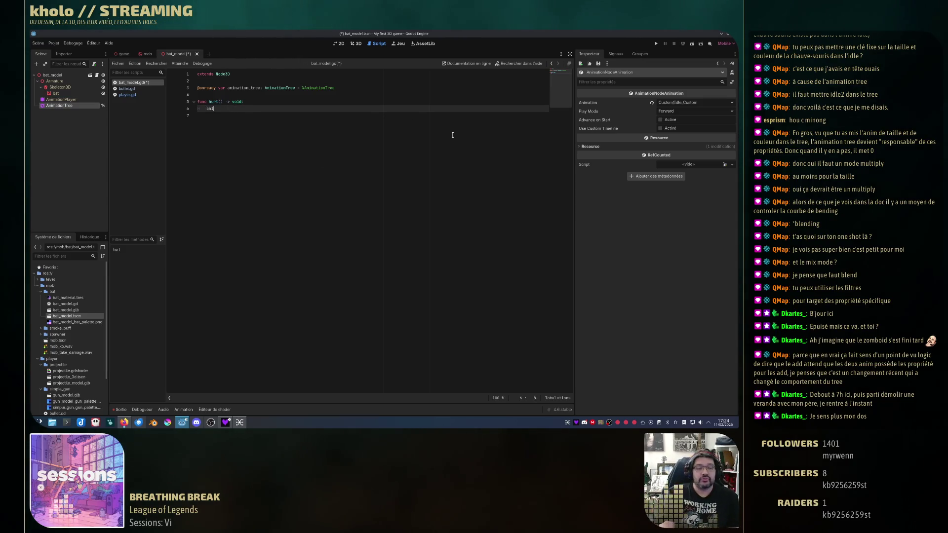
{"action": "key", "text": "Return"}
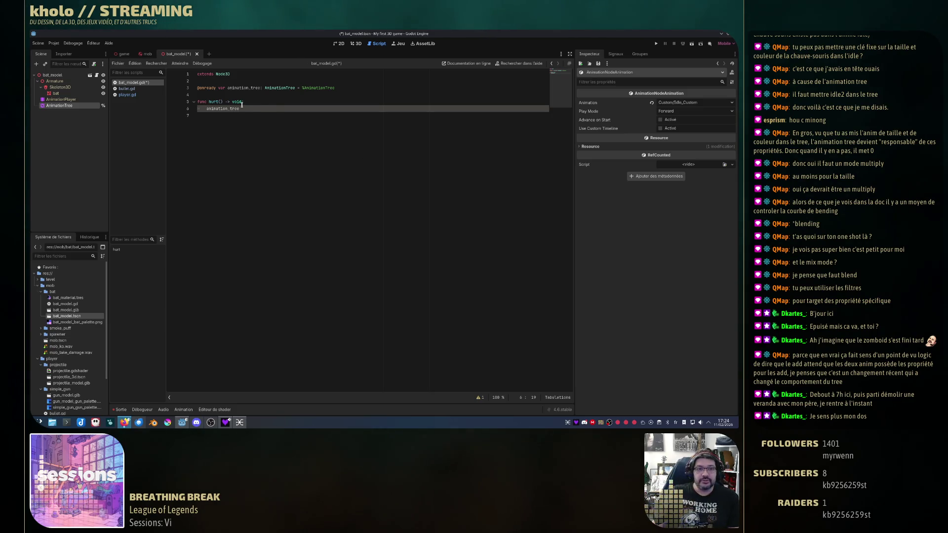
{"action": "type", "text": ".set "}
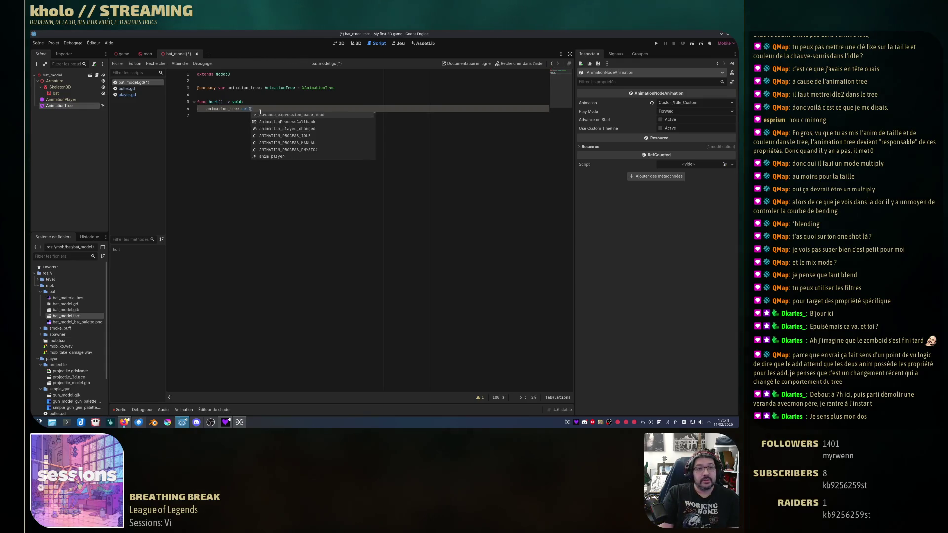
{"action": "type", "text": "("}
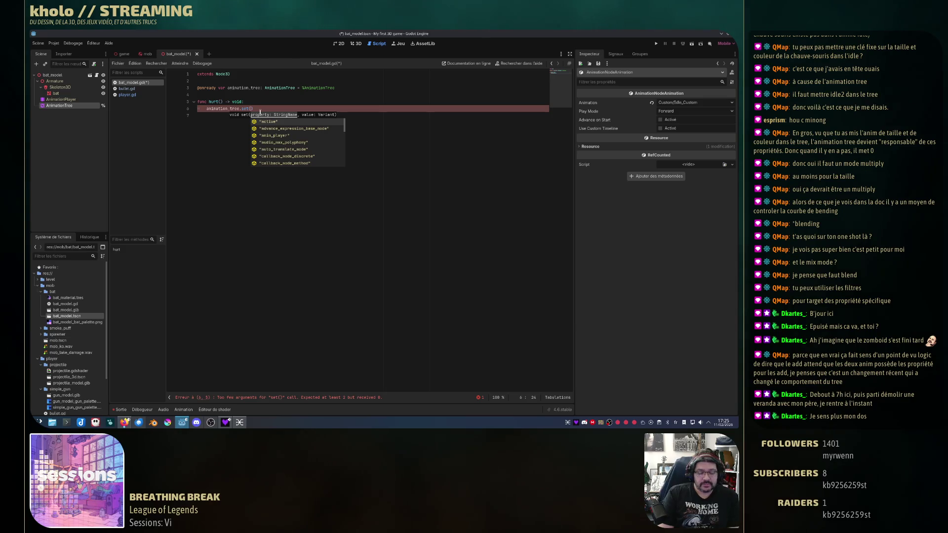
Insert "parameters/OneShot/request" as the first argument, followed by a comma for the value.
{"action": "scroll", "coordinate": [327, 131], "scroll_direction": "down", "scroll_amount": 5}
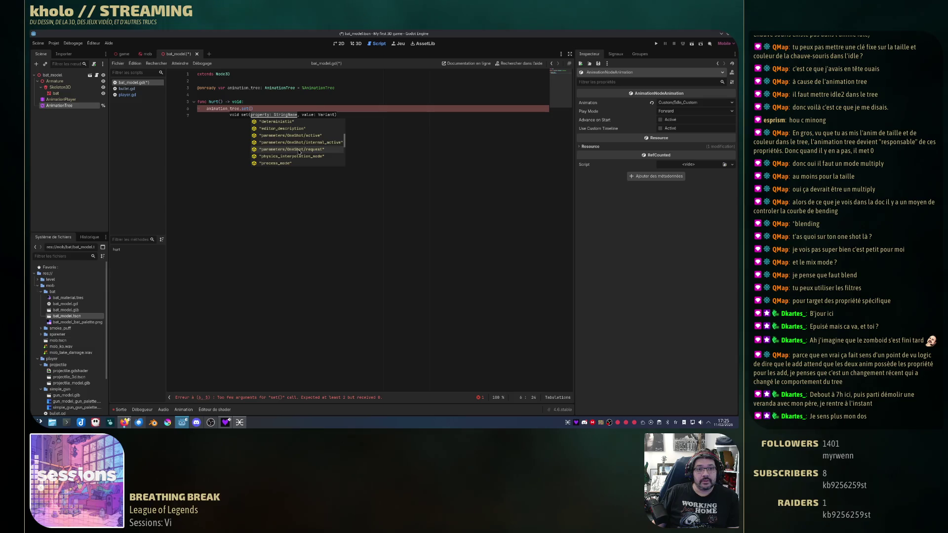
{"action": "left_click", "coordinate": [299, 149]}
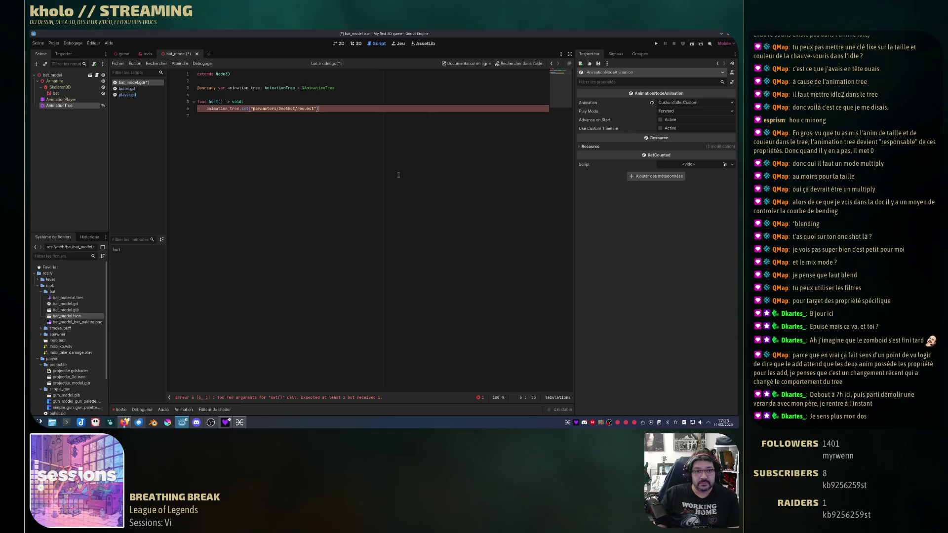
{"action": "type", "text": ","}
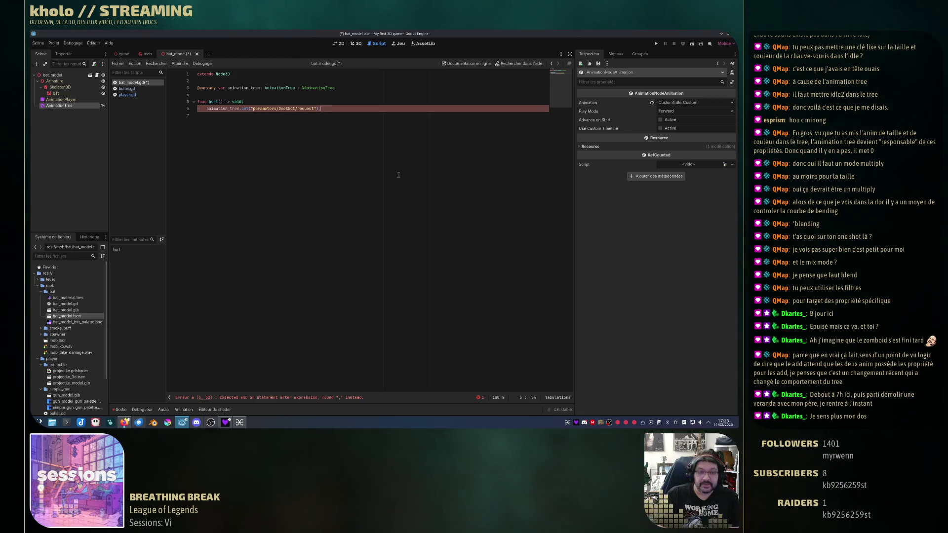
{"action": "key", "text": "BackSpace"}
{"action": "key", "text": "BackSpace"}
{"action": "type", "text": ", )"}
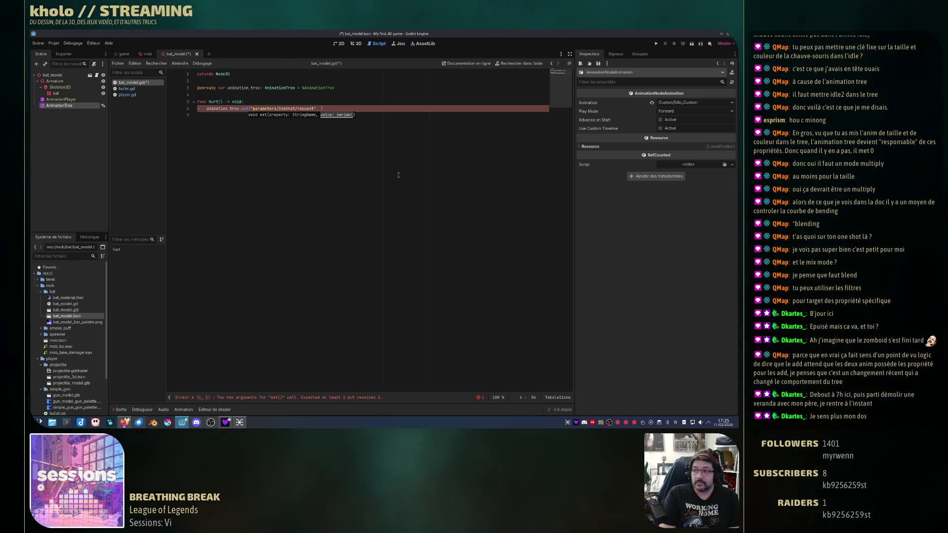